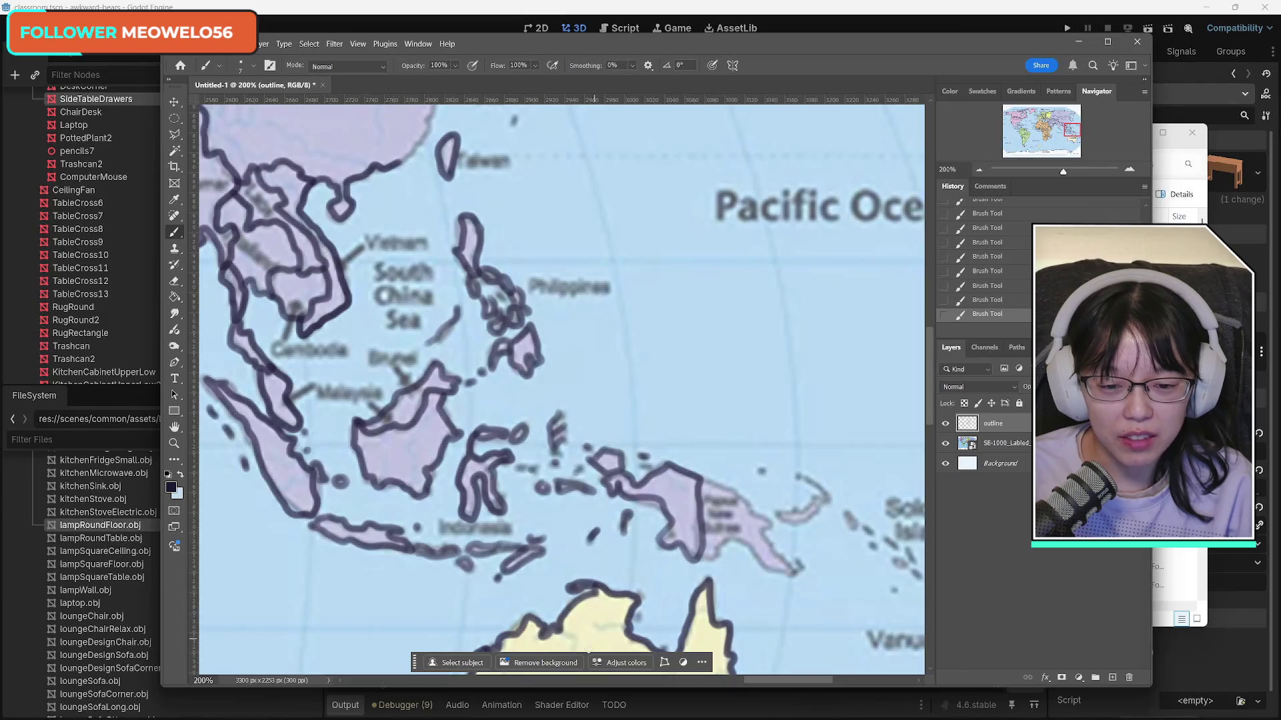
Step: Trace outlines around New Guinea, the island east of it and the small Solomon Islands
drag(778, 683, 799, 682)
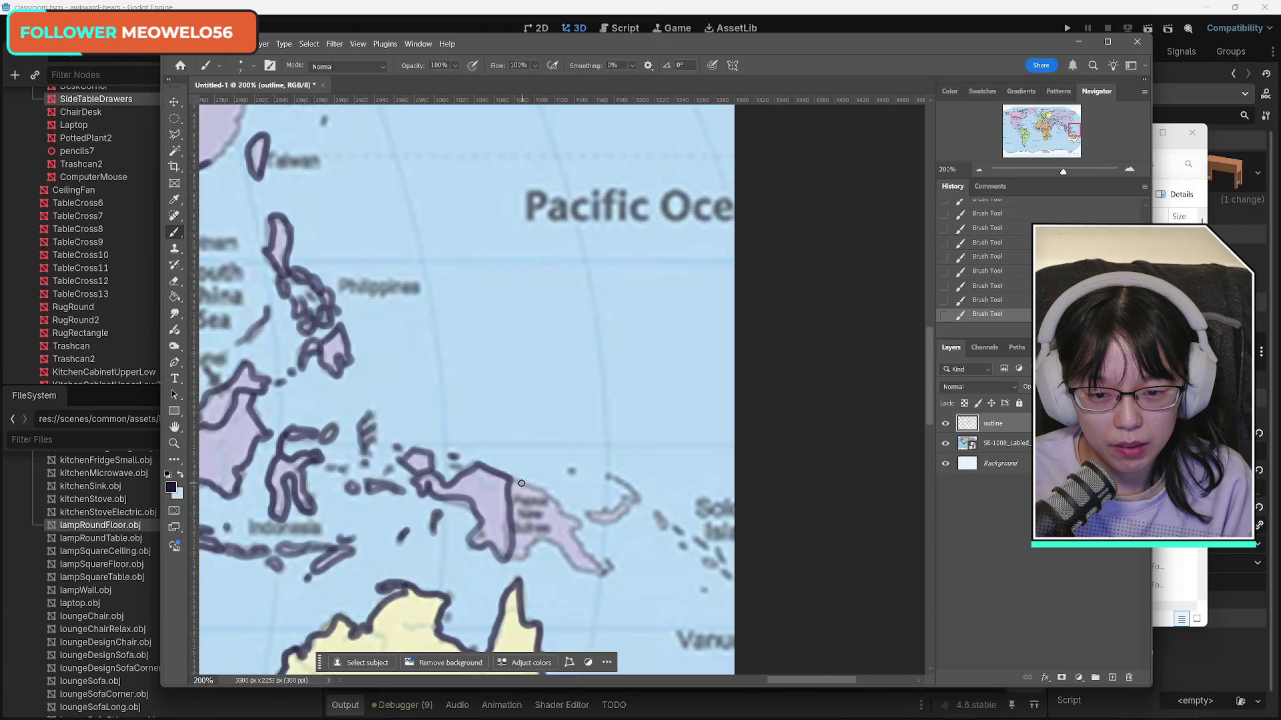
mouse_move(522, 483)
mouse_down()
mouse_move(570, 515)
mouse_move(596, 562)
mouse_move(588, 571)
mouse_move(532, 542)
mouse_move(515, 556)
mouse_up()
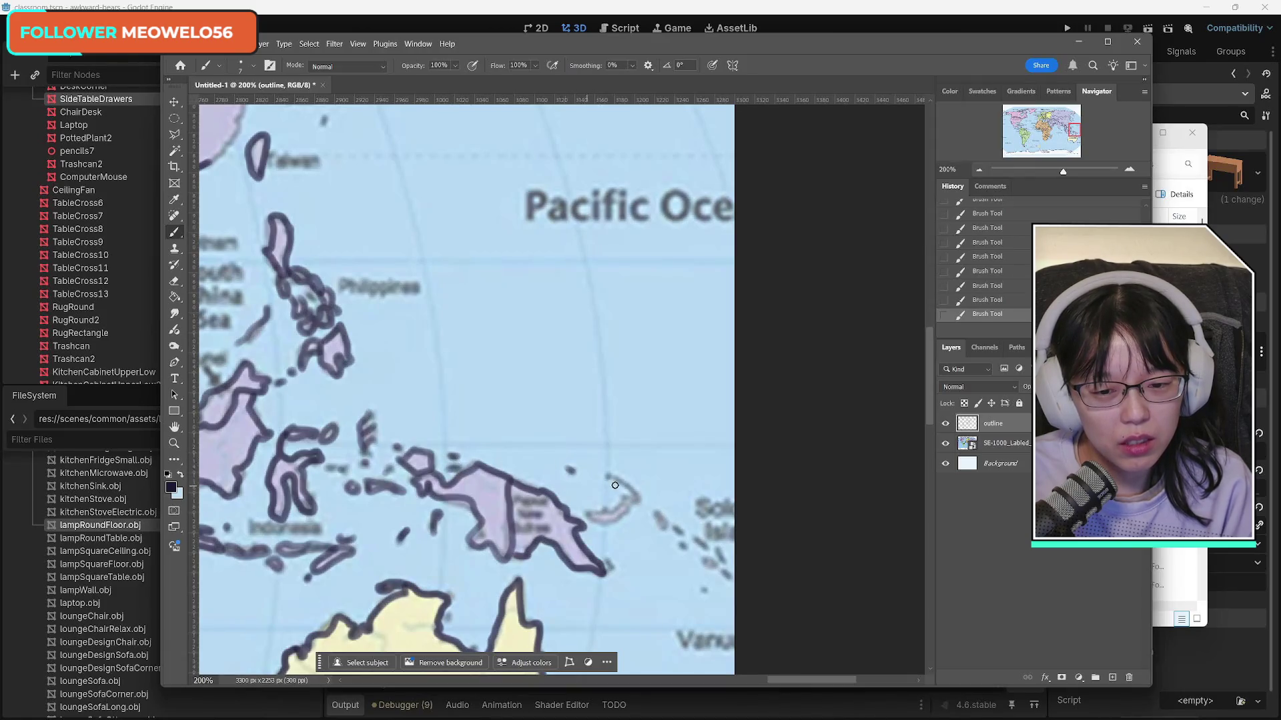
mouse_move(584, 514)
mouse_down()
mouse_move(625, 493)
mouse_move(612, 475)
mouse_move(635, 497)
mouse_move(621, 515)
mouse_move(585, 516)
mouse_move(681, 533)
mouse_move(719, 559)
mouse_up()
click(704, 589)
drag(724, 575, 733, 582)
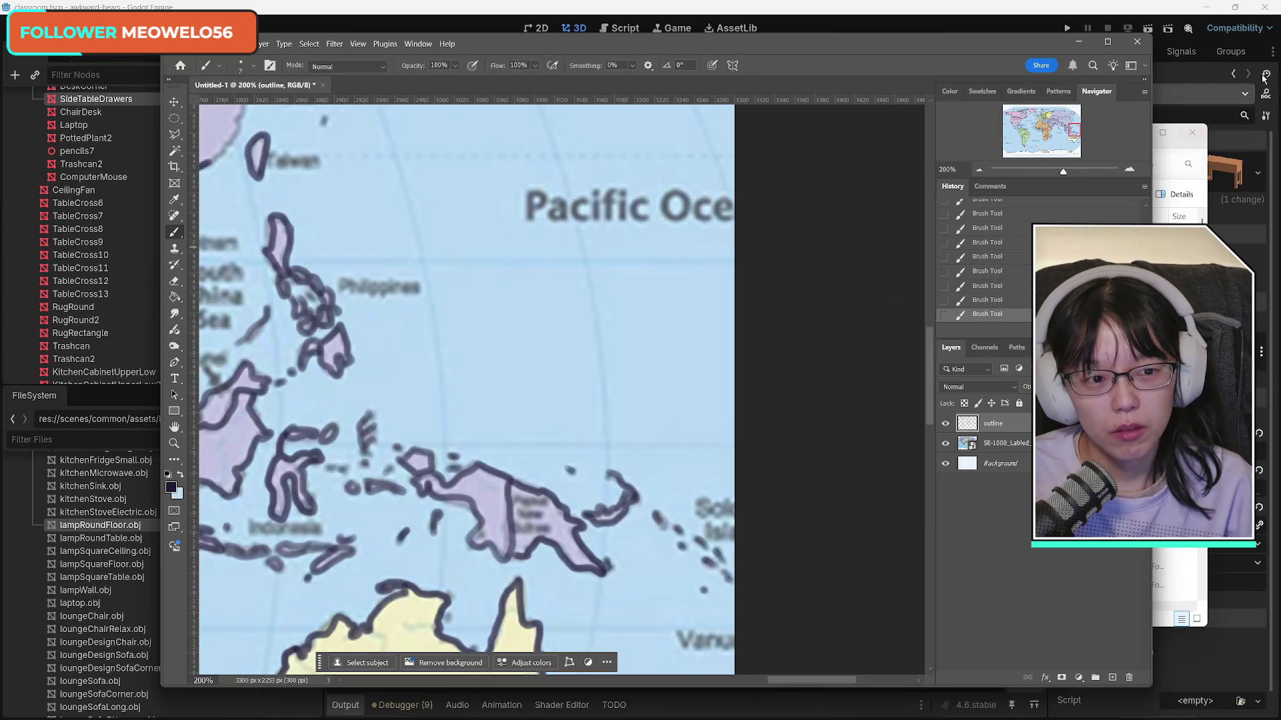
Step: Outline the Korea and China coastline and dot the small islands south of Korea
mouse_move(1080, 122)
mouse_down()
mouse_move(1071, 111)
mouse_move(1082, 110)
mouse_up()
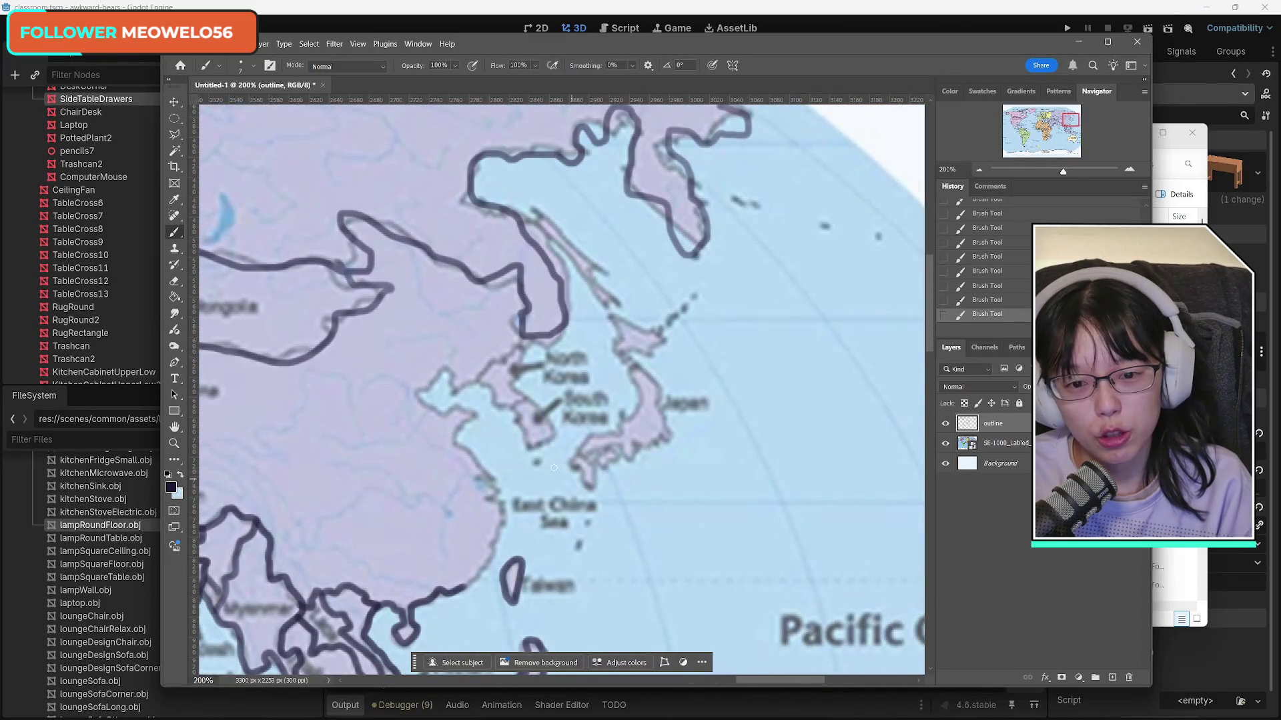
mouse_move(525, 341)
mouse_down()
mouse_move(512, 383)
mouse_move(555, 434)
mouse_move(531, 446)
mouse_move(516, 405)
mouse_move(477, 377)
mouse_move(529, 337)
mouse_up()
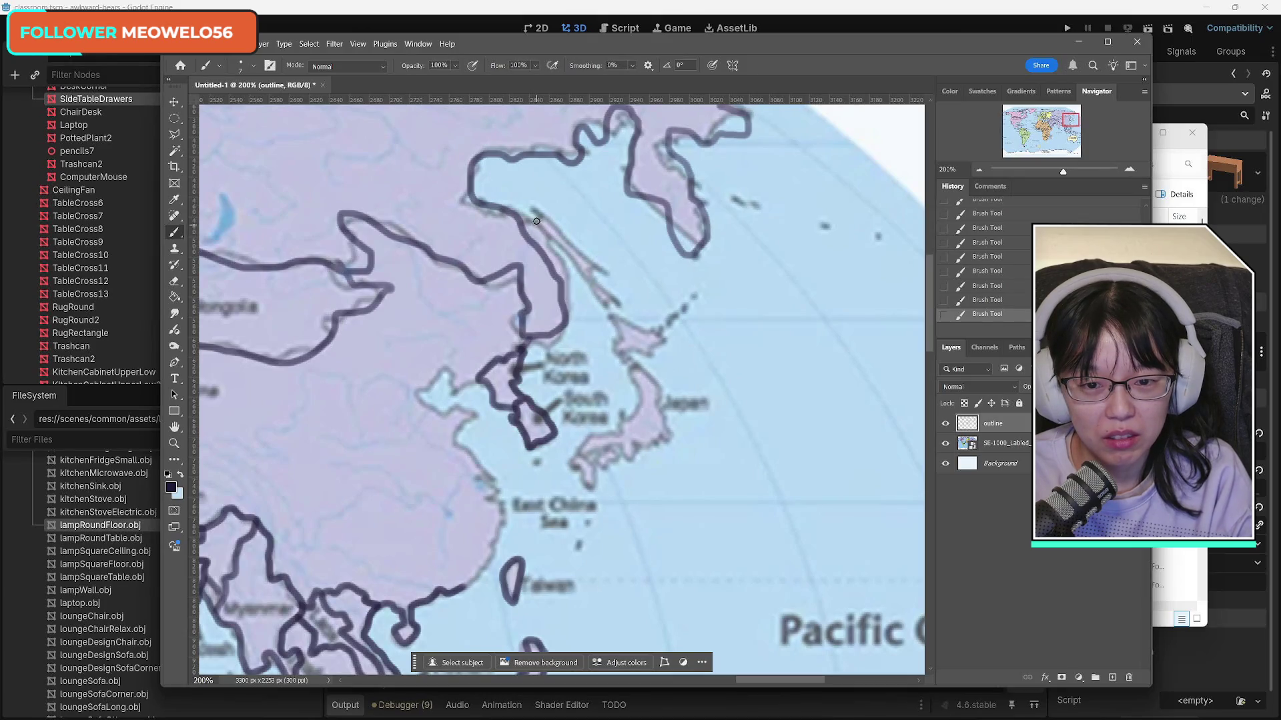
mouse_move(536, 220)
mouse_down()
mouse_move(617, 306)
mouse_move(534, 212)
mouse_up()
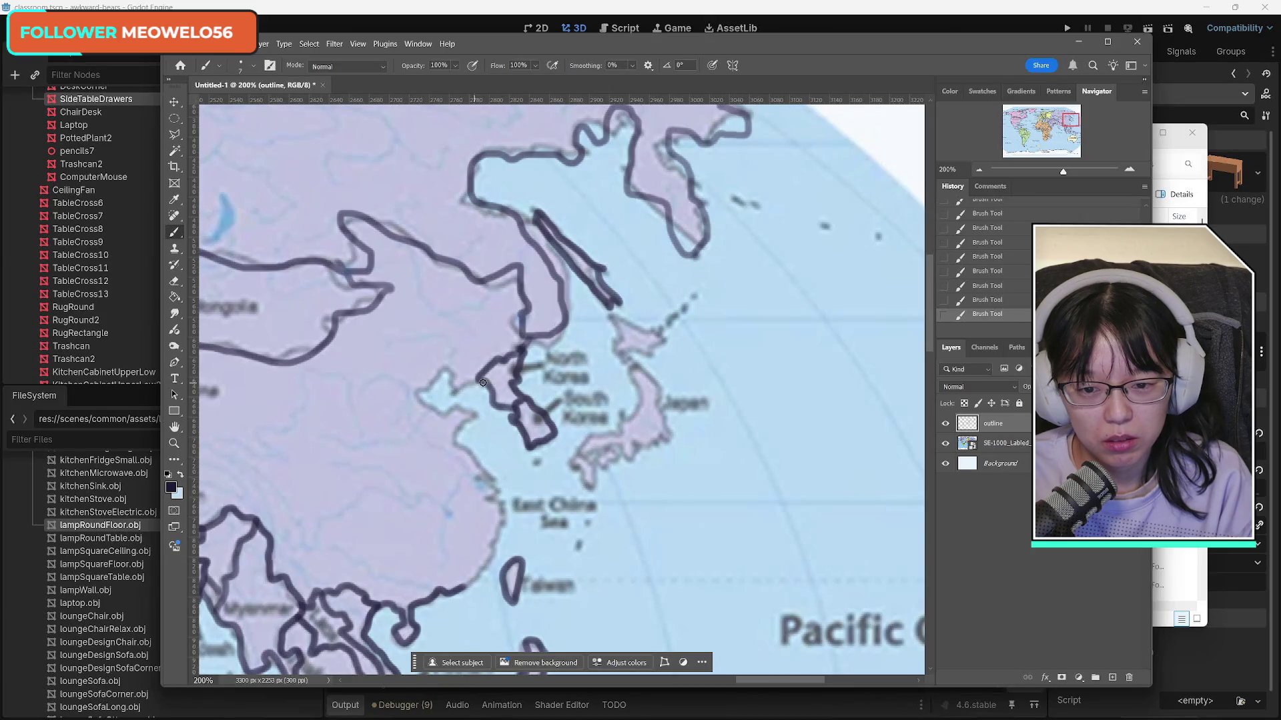
mouse_move(483, 382)
mouse_down()
mouse_move(445, 368)
mouse_move(426, 390)
mouse_move(441, 415)
mouse_move(475, 413)
mouse_move(459, 437)
mouse_move(502, 514)
mouse_move(469, 582)
mouse_up()
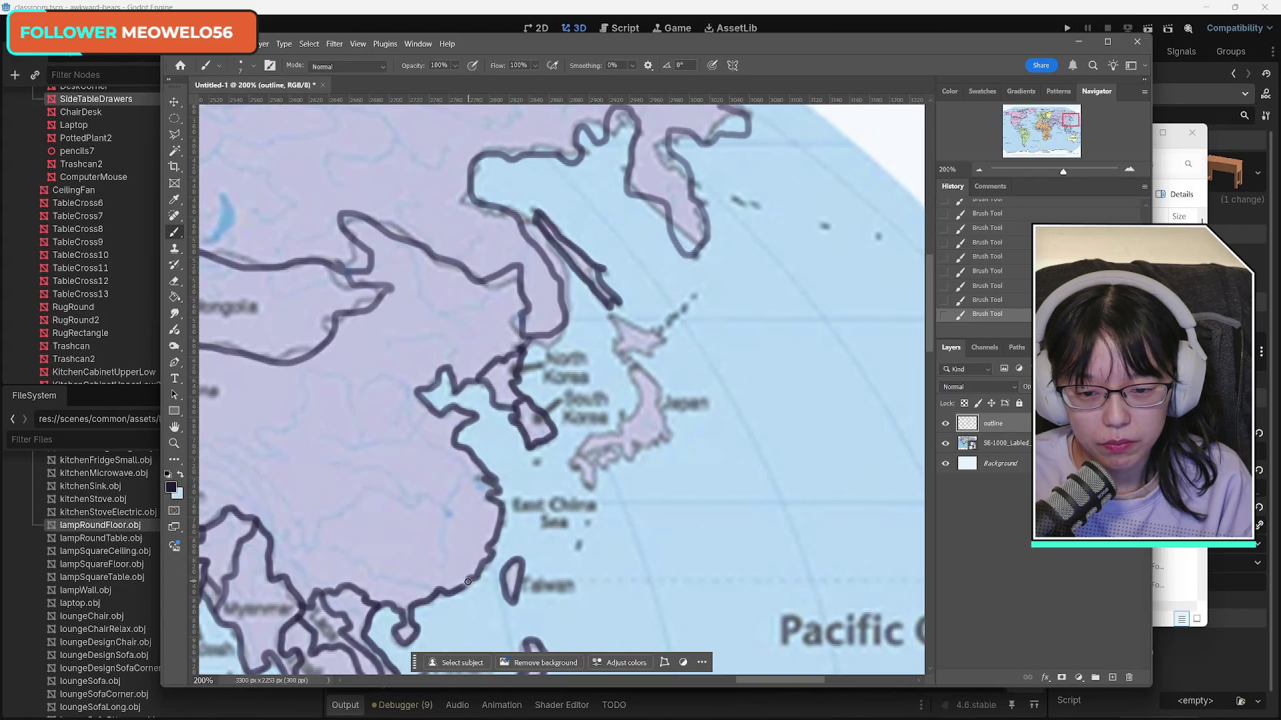
click(536, 463)
click(593, 506)
click(586, 525)
click(577, 547)
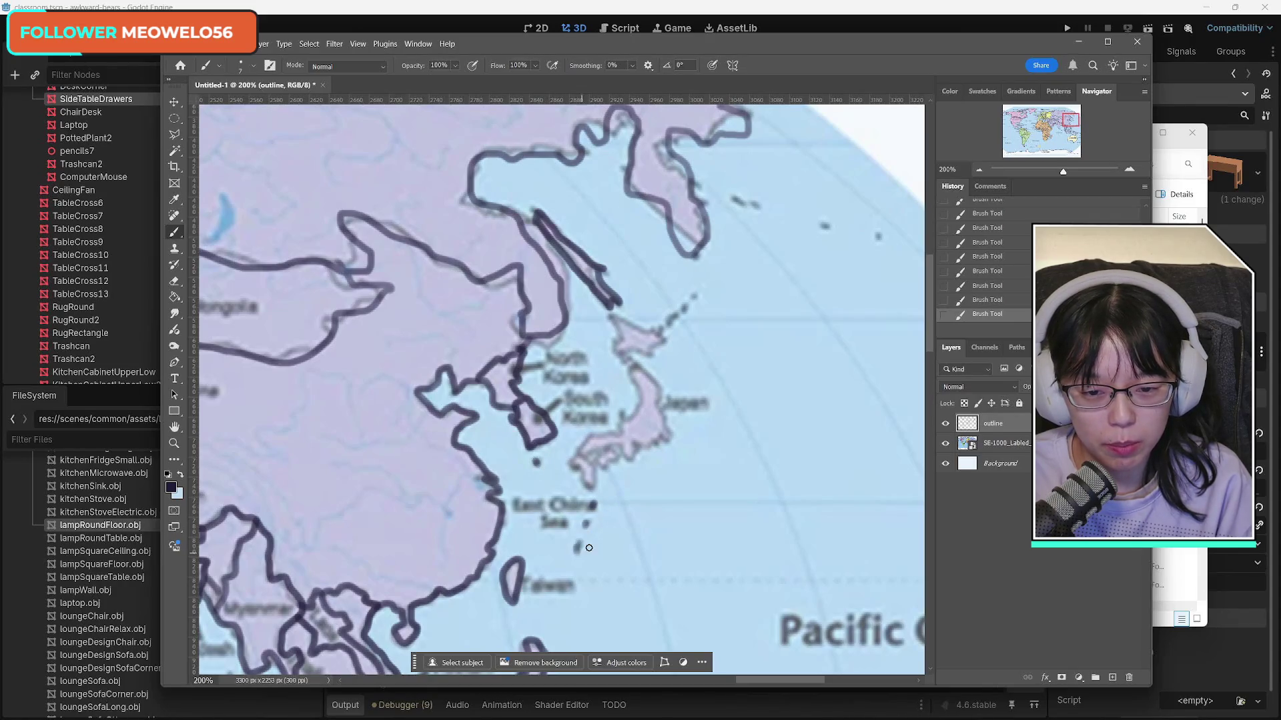
Step: Trace Japan's coasts, including Kyushu, and dot the Kuril chain and islands further east
mouse_move(621, 413)
mouse_down()
mouse_move(612, 438)
mouse_move(577, 454)
mouse_move(612, 446)
mouse_move(633, 459)
mouse_move(675, 435)
mouse_move(651, 382)
mouse_move(626, 368)
mouse_move(635, 409)
mouse_move(624, 413)
mouse_up()
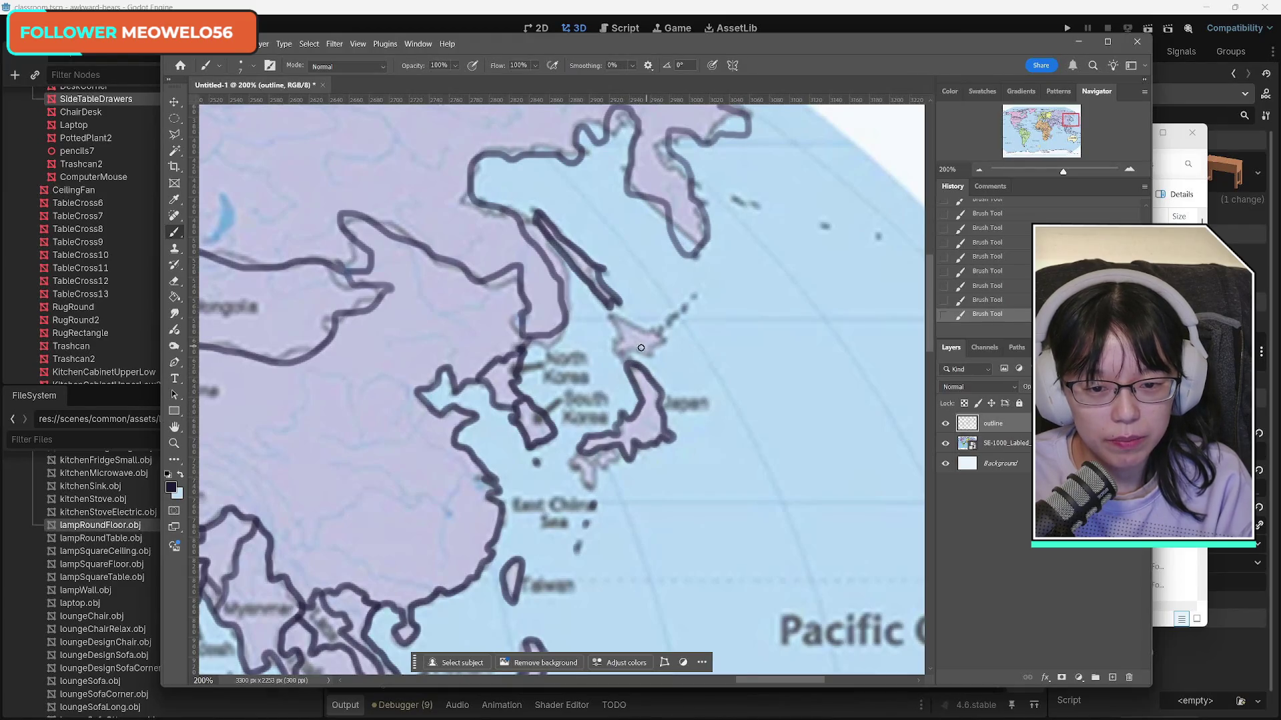
mouse_move(625, 360)
mouse_down()
mouse_move(615, 335)
mouse_move(660, 336)
mouse_move(654, 351)
mouse_move(621, 347)
mouse_up()
click(669, 322)
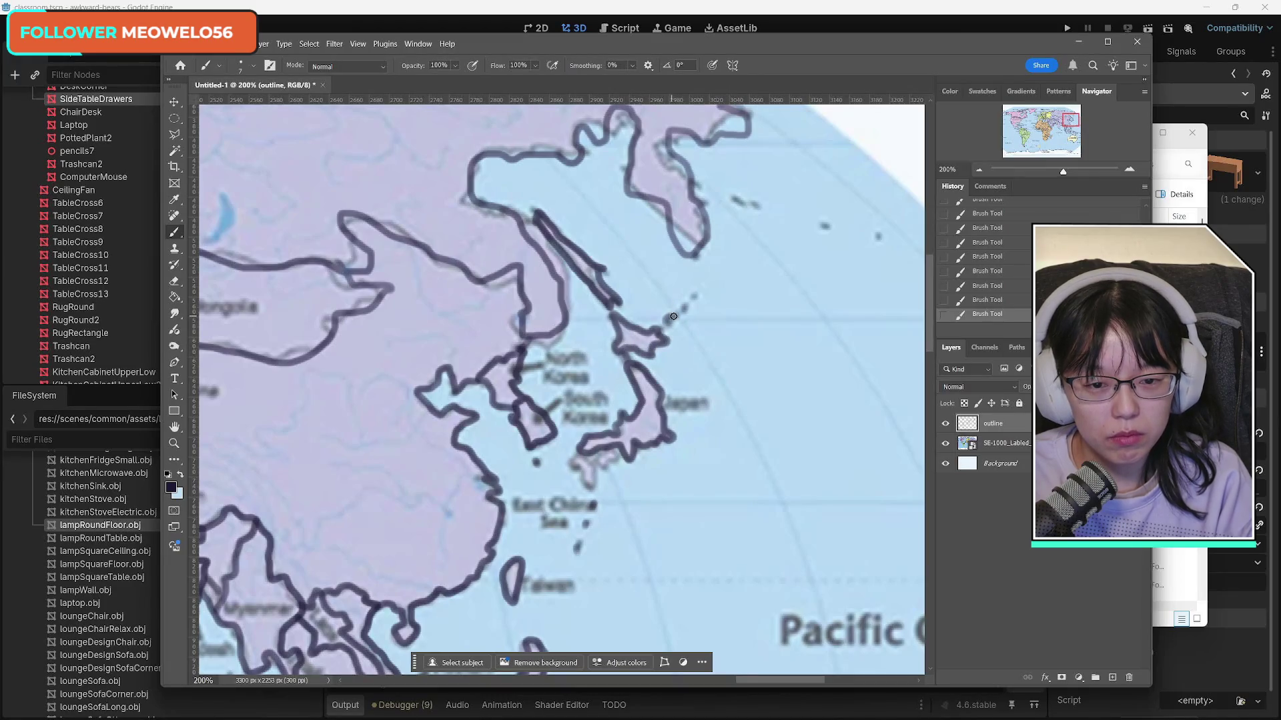
click(684, 309)
click(695, 295)
drag(734, 196, 743, 204)
click(825, 226)
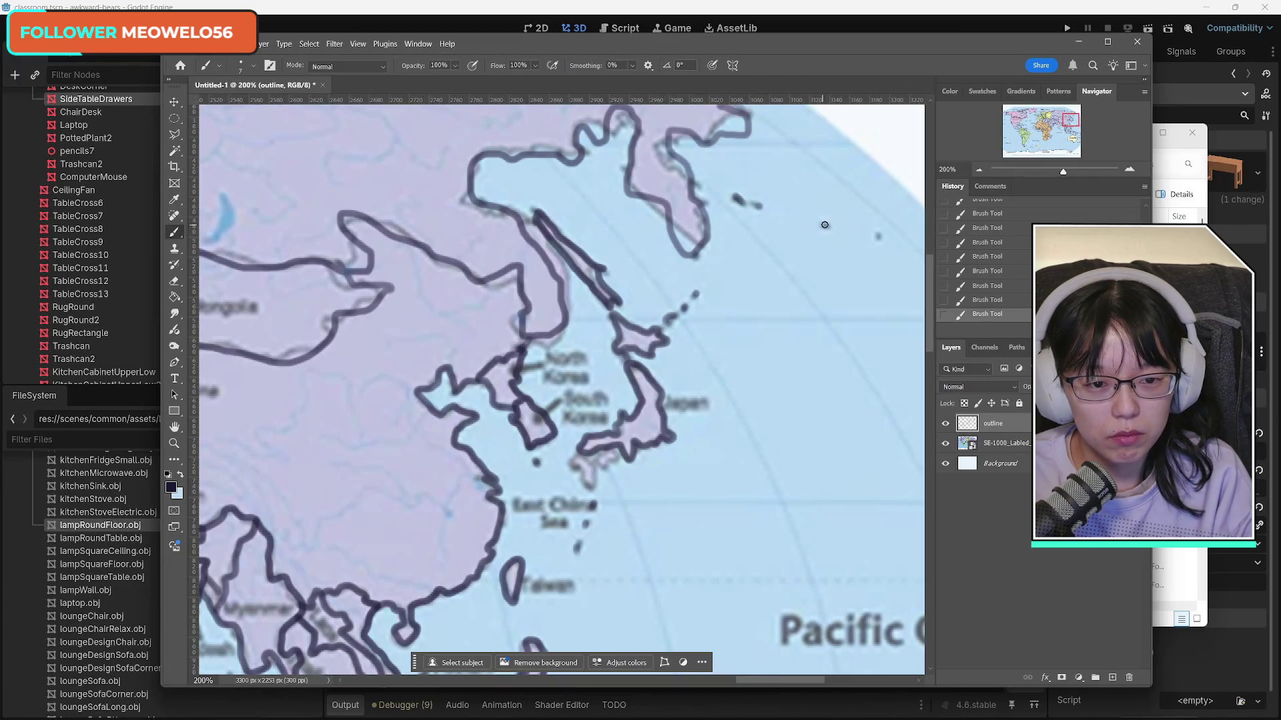
click(878, 237)
mouse_move(595, 448)
mouse_down()
mouse_move(570, 459)
mouse_move(590, 488)
mouse_move(587, 451)
mouse_move(603, 466)
mouse_move(605, 450)
mouse_up()
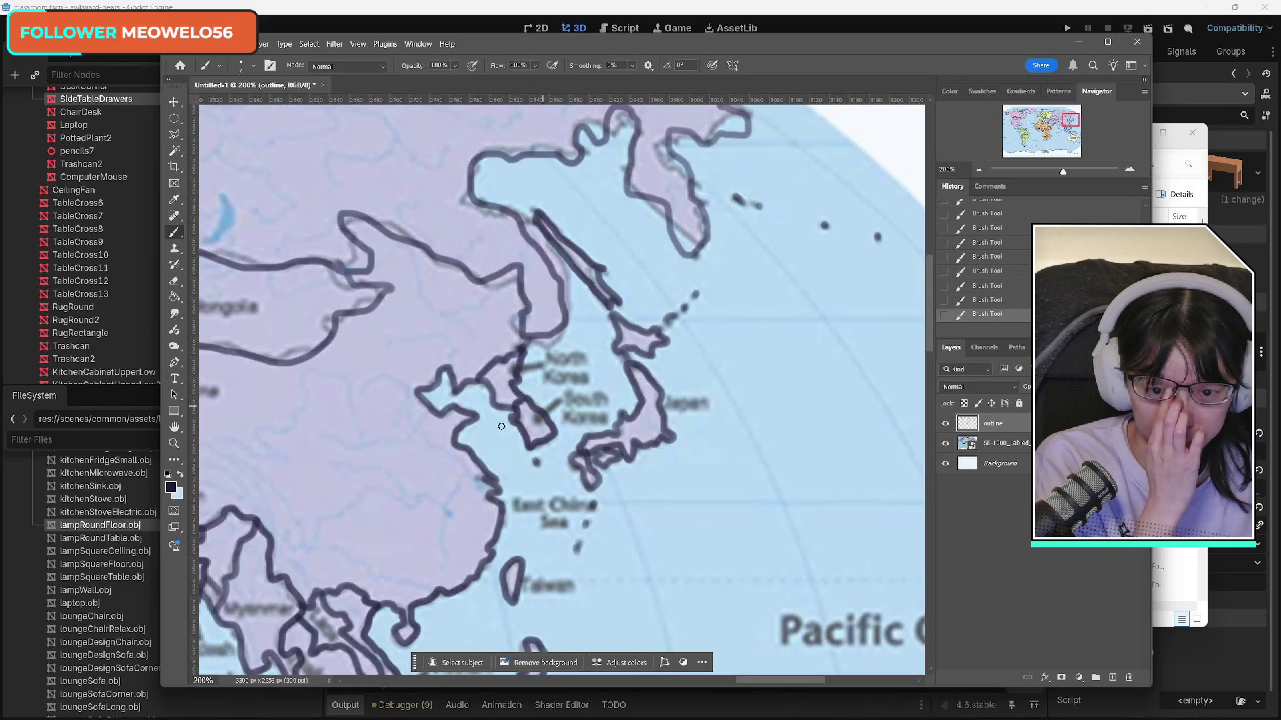
click(174, 443)
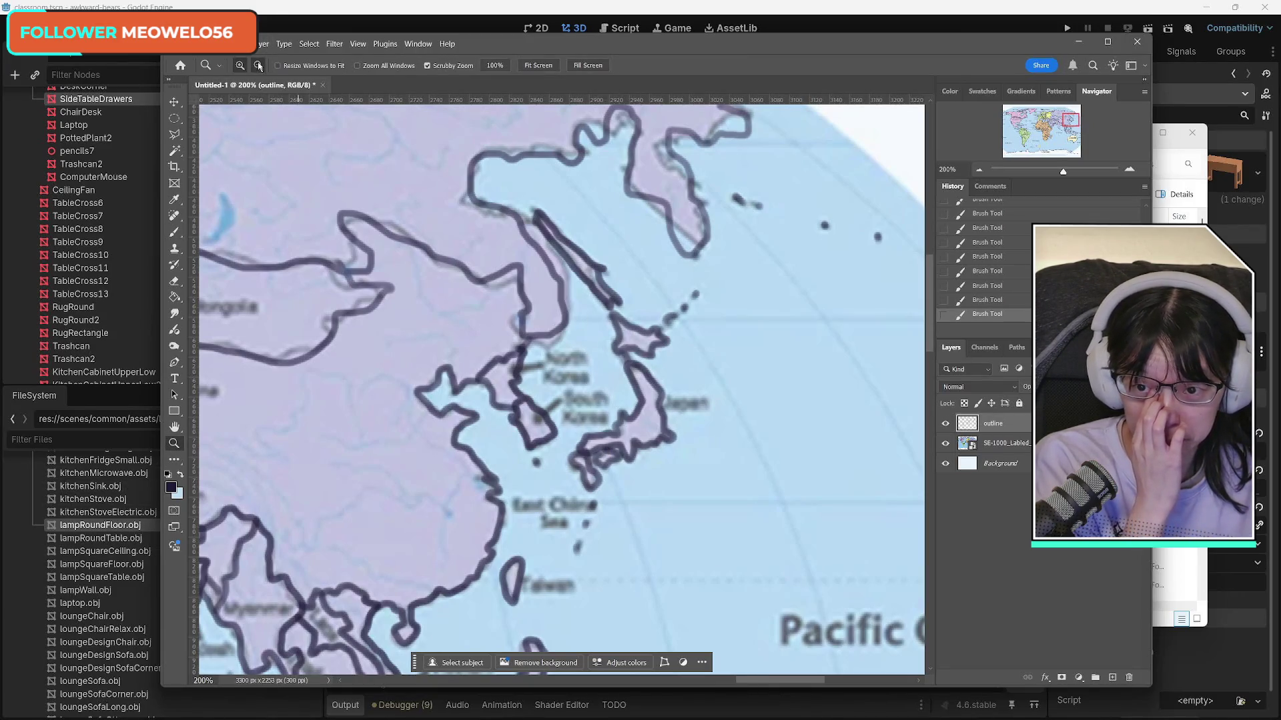
Step: Zoom the map in to 200% around Australia
scroll(447, 475, down, 2)
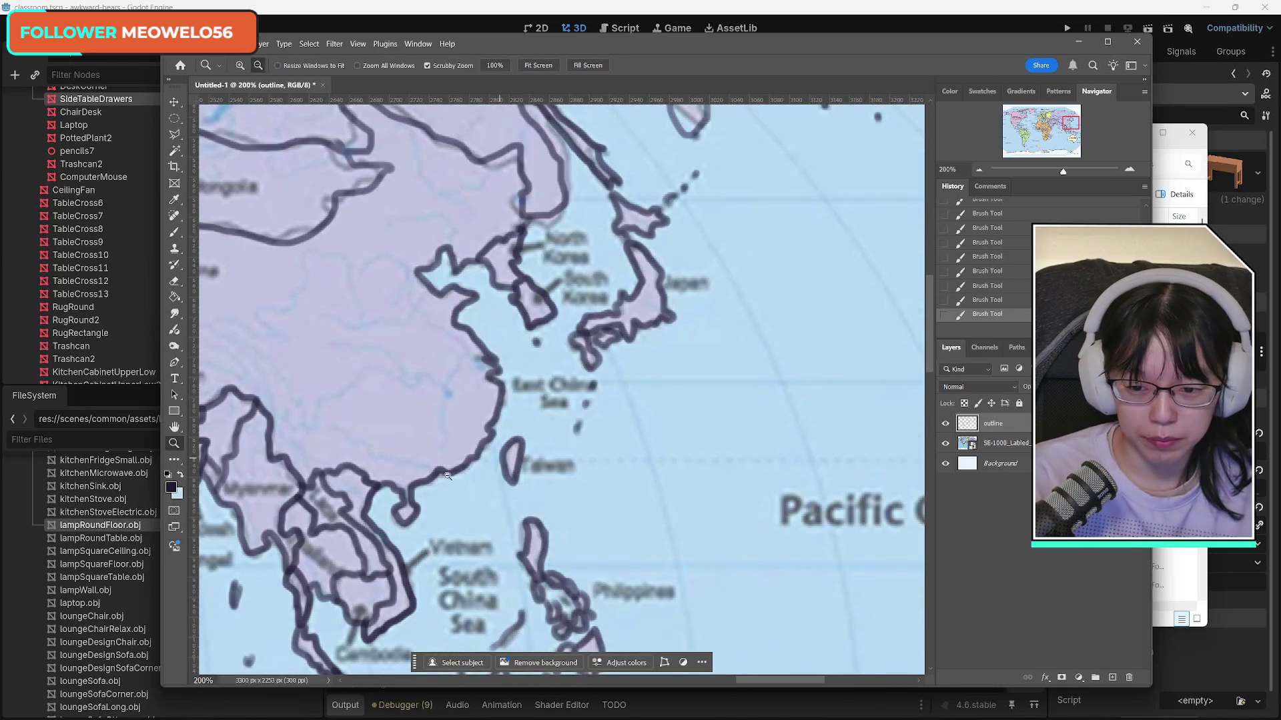
drag(1064, 125, 1046, 130)
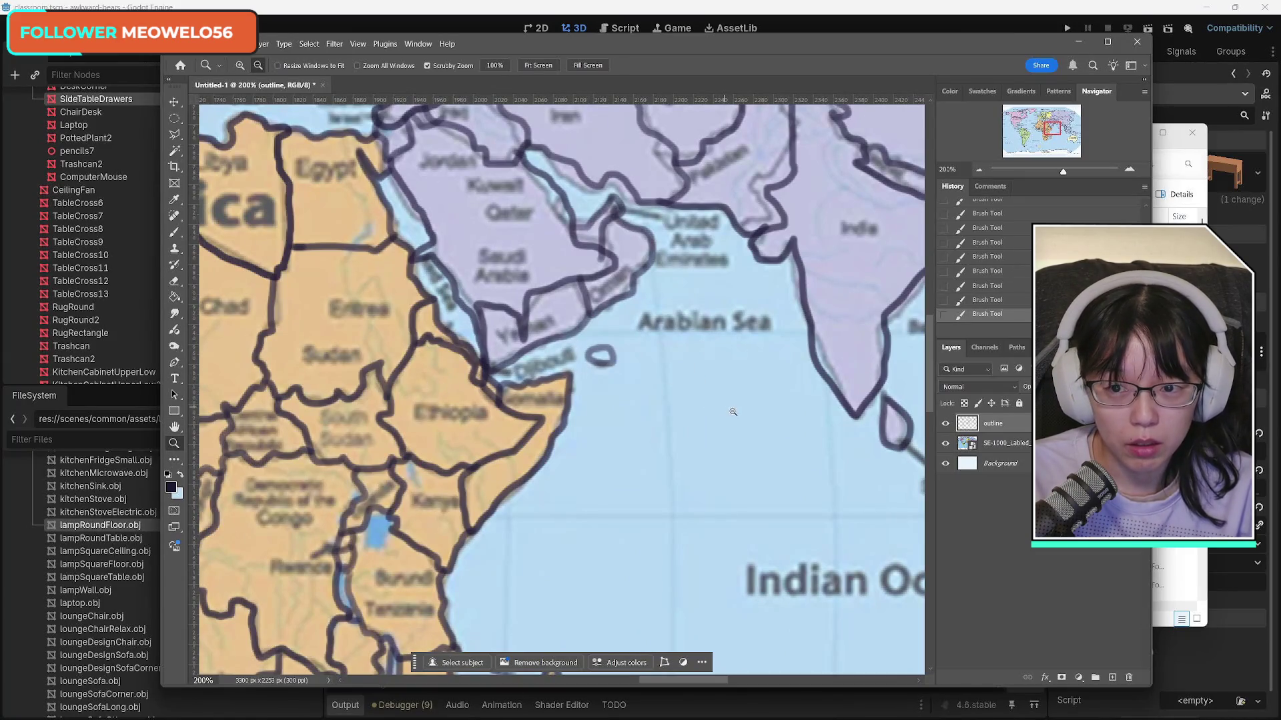
drag(687, 436, 545, 452)
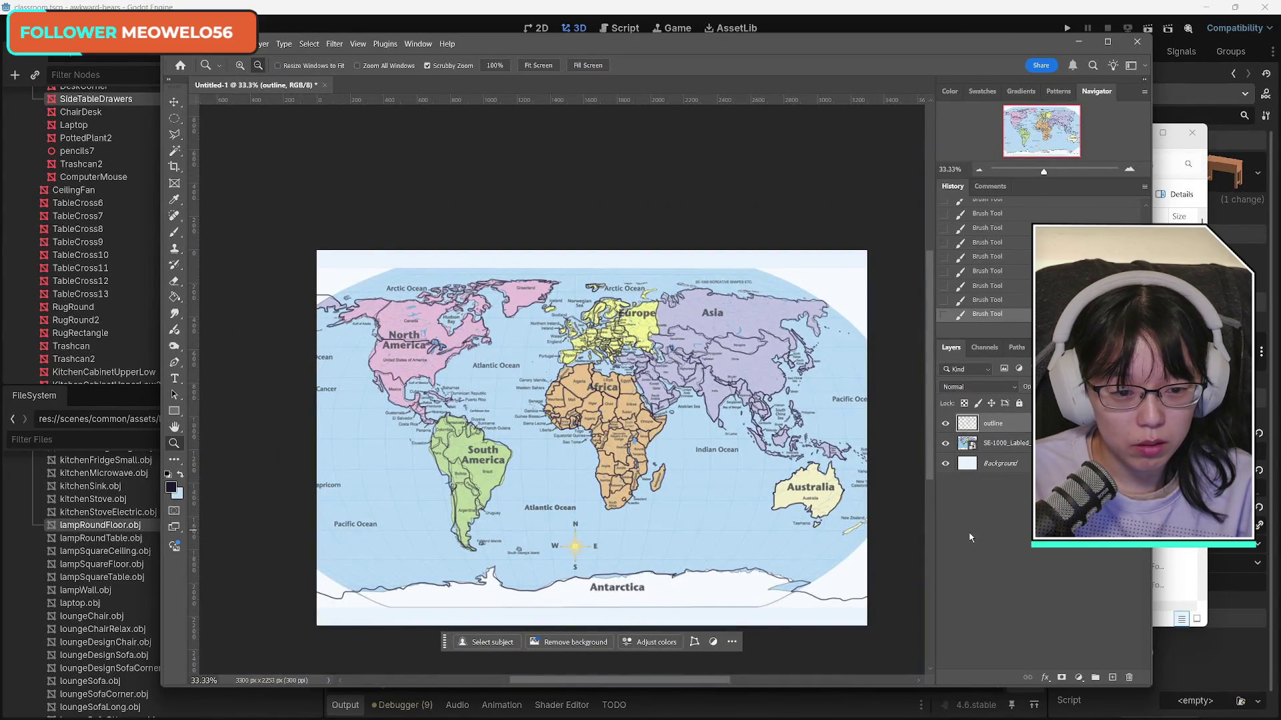
click(239, 65)
click(881, 533)
click(880, 533)
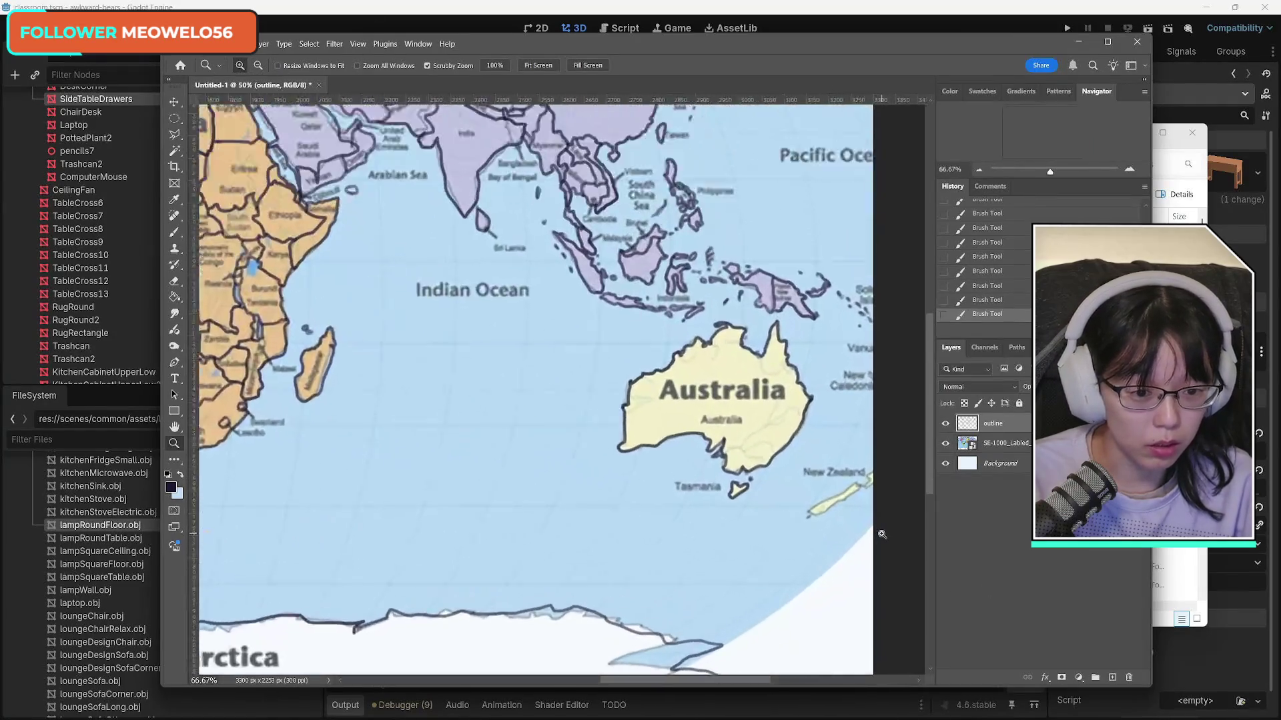
click(880, 534)
click(904, 430)
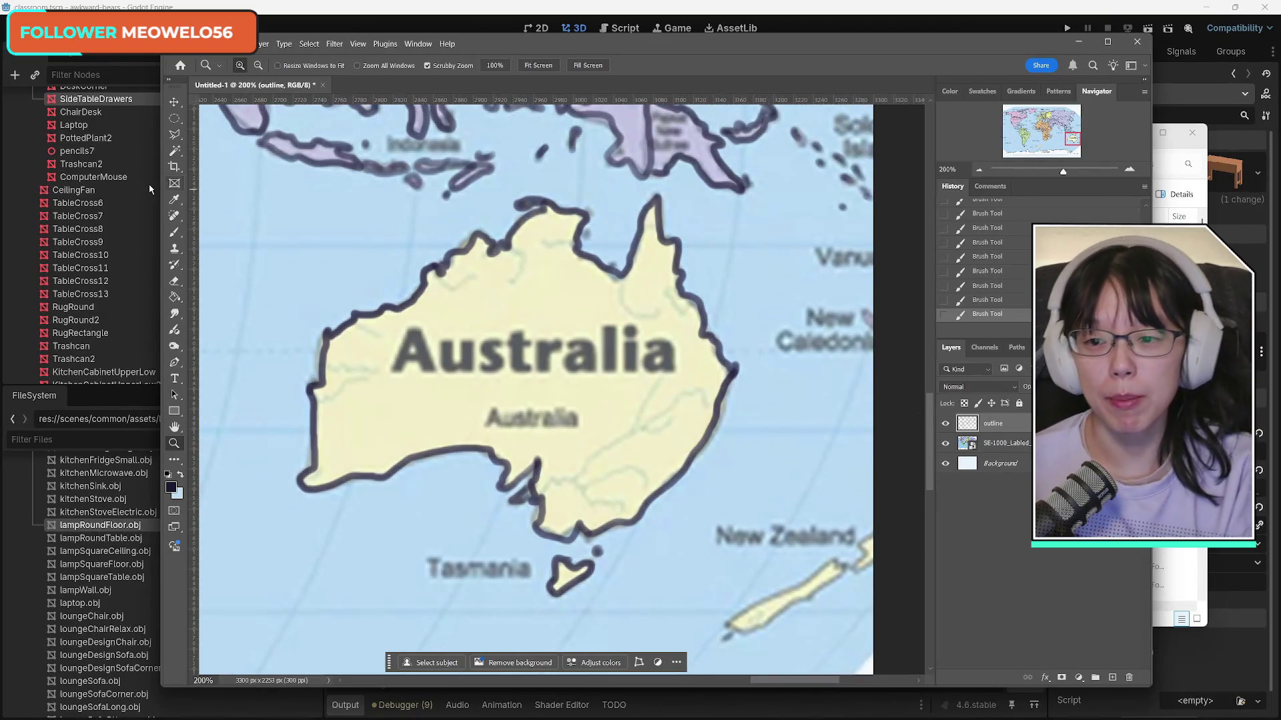
Step: Outline New Caledonia and New Zealand's South Island, then fit the whole map in view
click(176, 231)
mouse_move(879, 312)
mouse_down()
mouse_move(865, 321)
mouse_move(881, 341)
mouse_up()
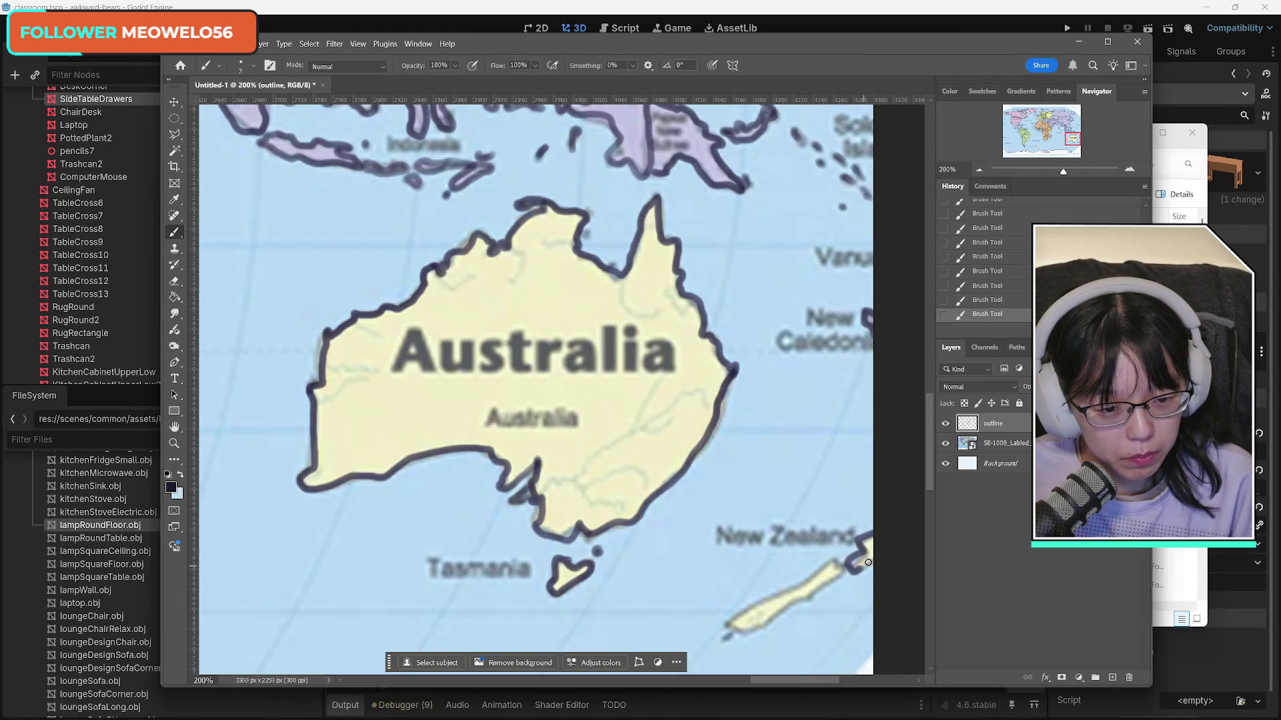
mouse_move(831, 563)
mouse_down()
mouse_move(726, 627)
mouse_move(777, 618)
mouse_move(847, 567)
mouse_up()
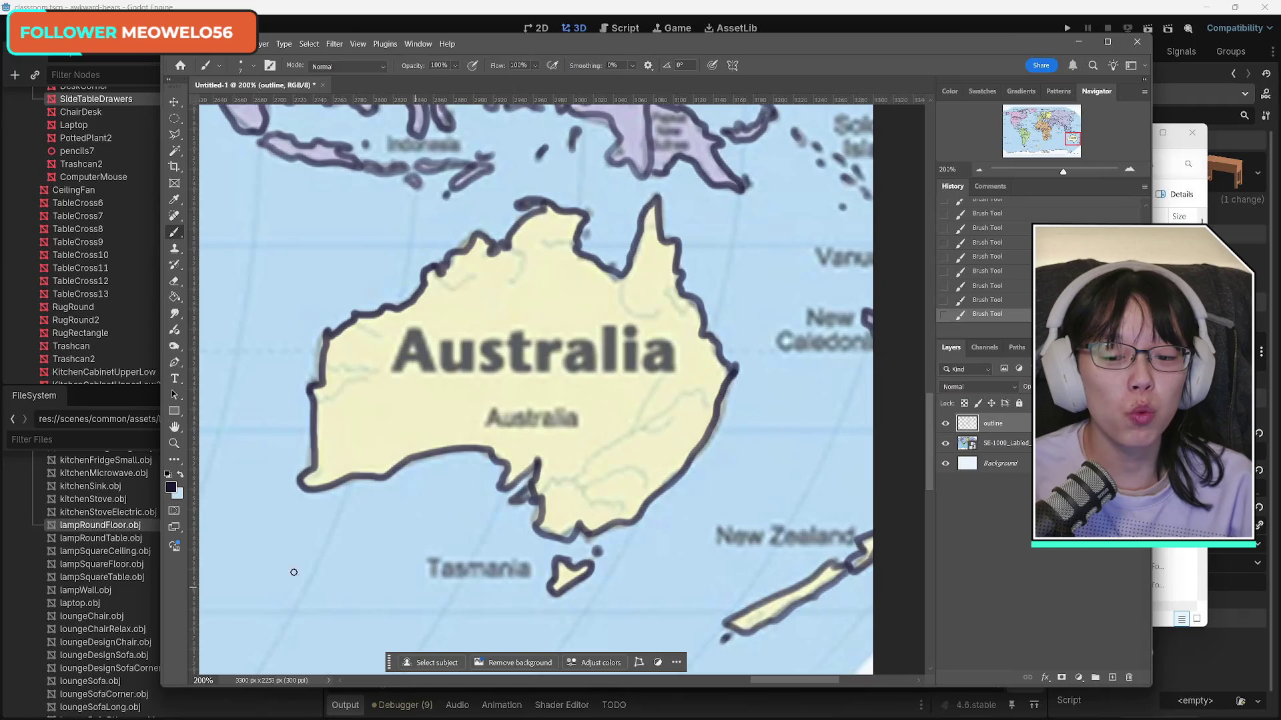
click(174, 443)
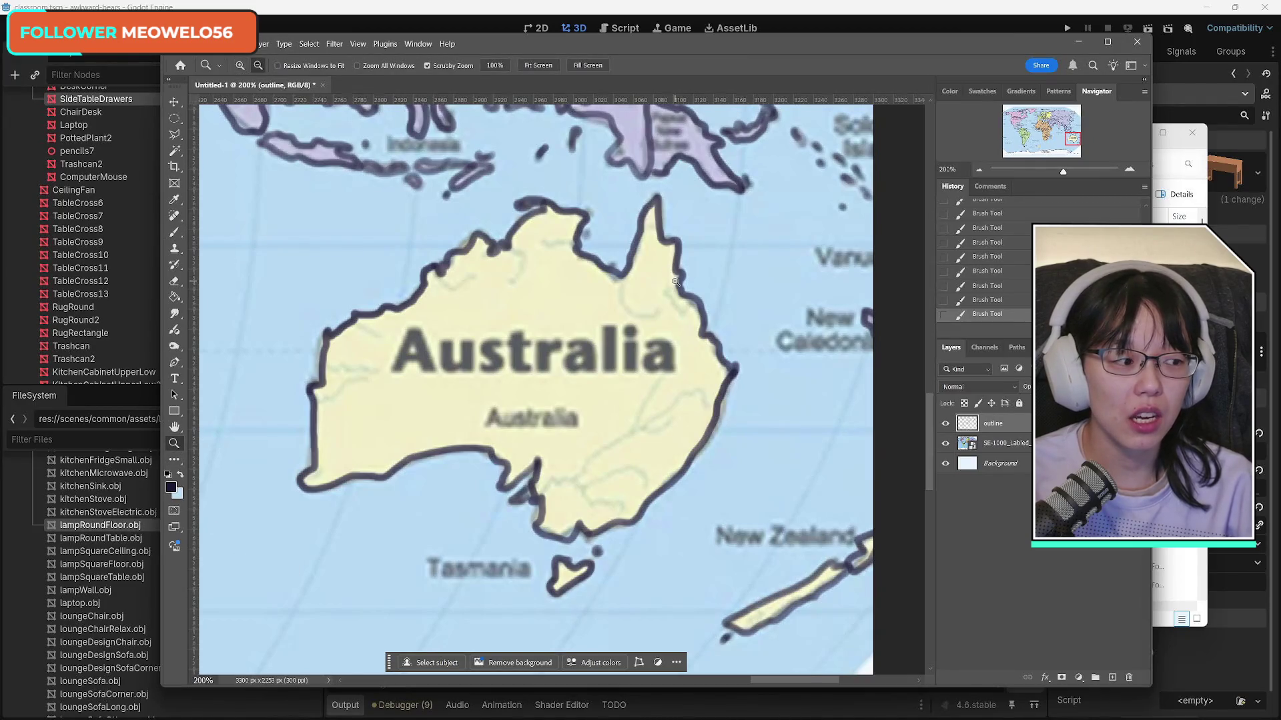
scroll(675, 282, down, 4)
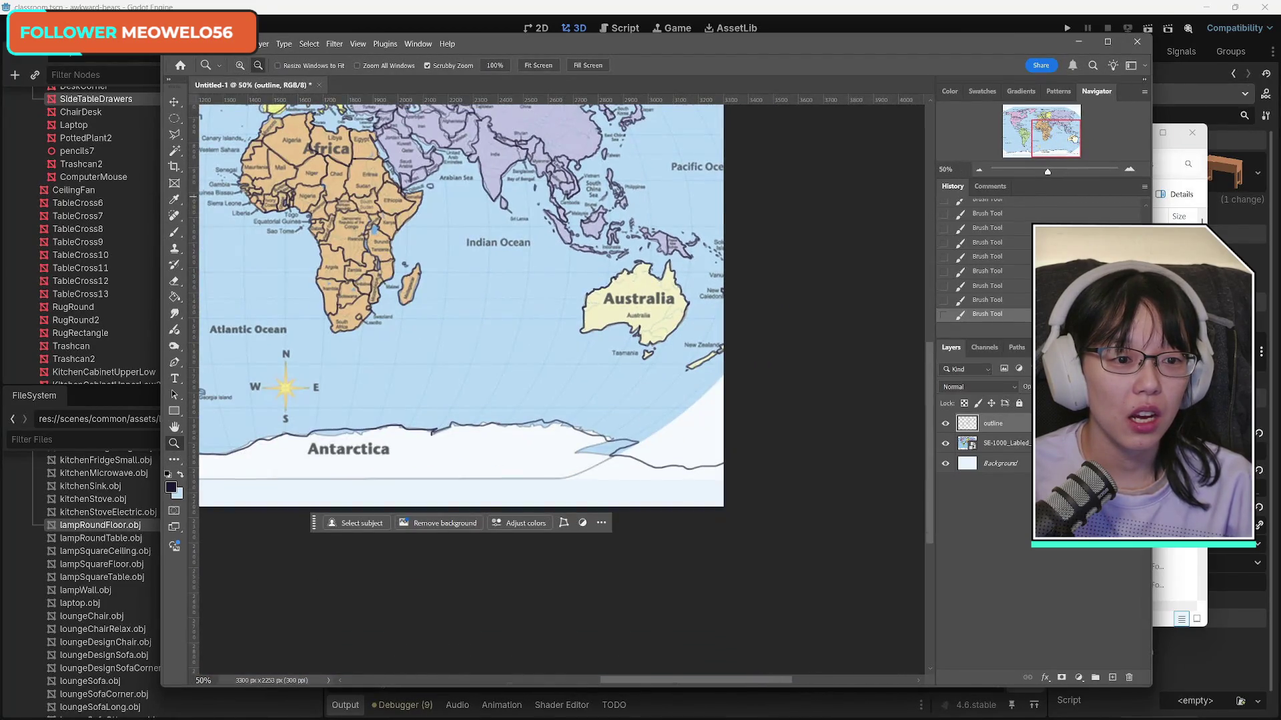
drag(1074, 139, 1045, 133)
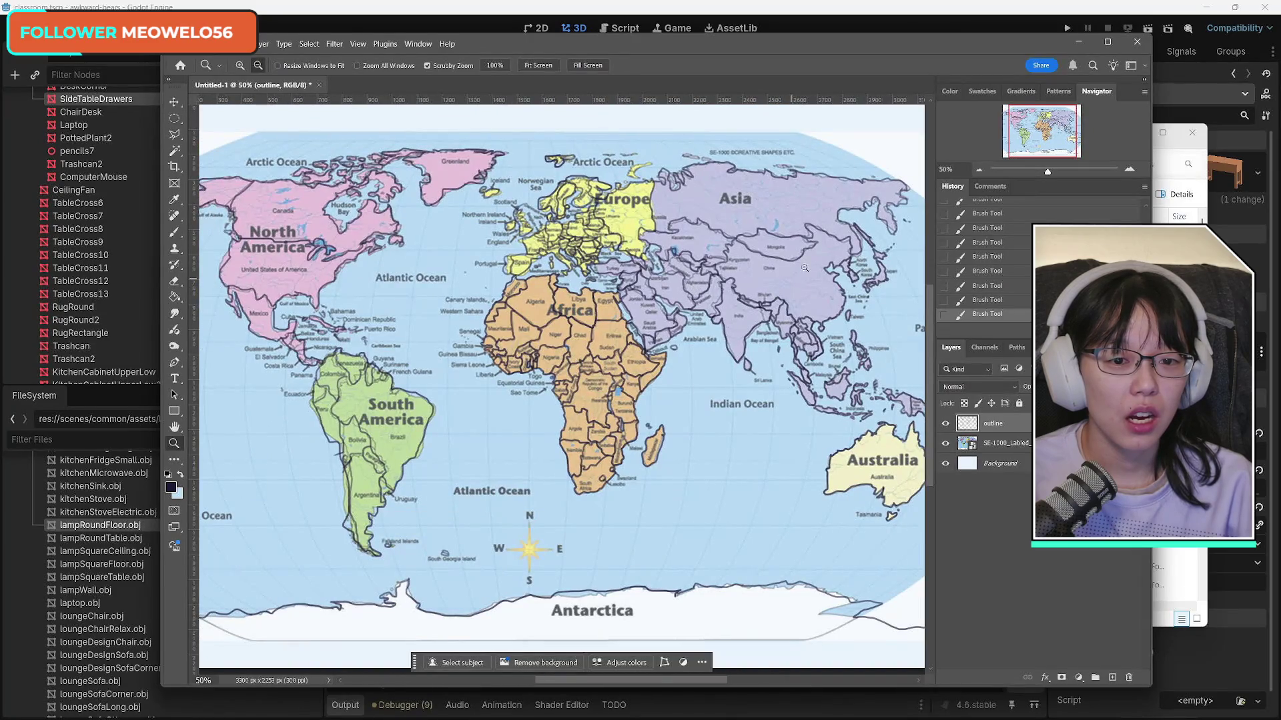
click(240, 65)
Step: Zoom onto northern Asia and brush outlines along its Arctic coast and two small islands
drag(774, 163, 783, 163)
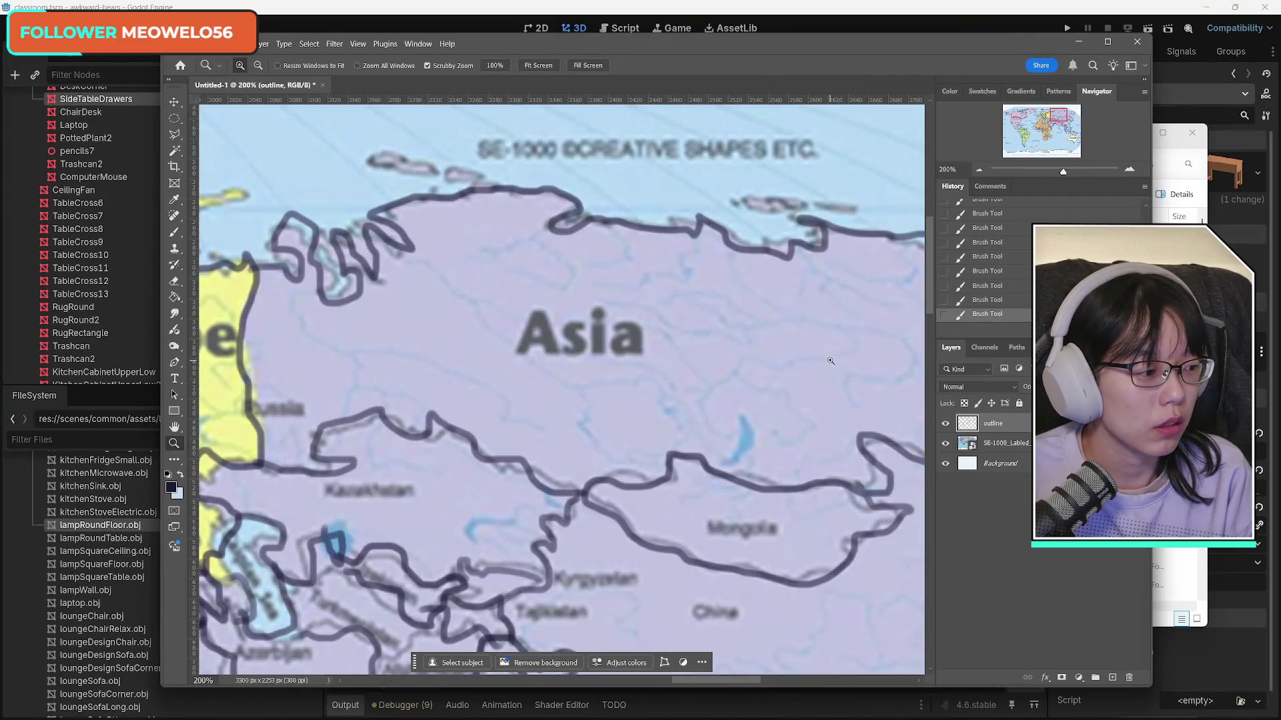
click(174, 231)
mouse_move(739, 197)
mouse_down()
mouse_move(739, 209)
mouse_move(864, 209)
mouse_move(820, 204)
mouse_up()
mouse_move(495, 187)
mouse_down()
mouse_move(443, 171)
mouse_move(470, 189)
mouse_up()
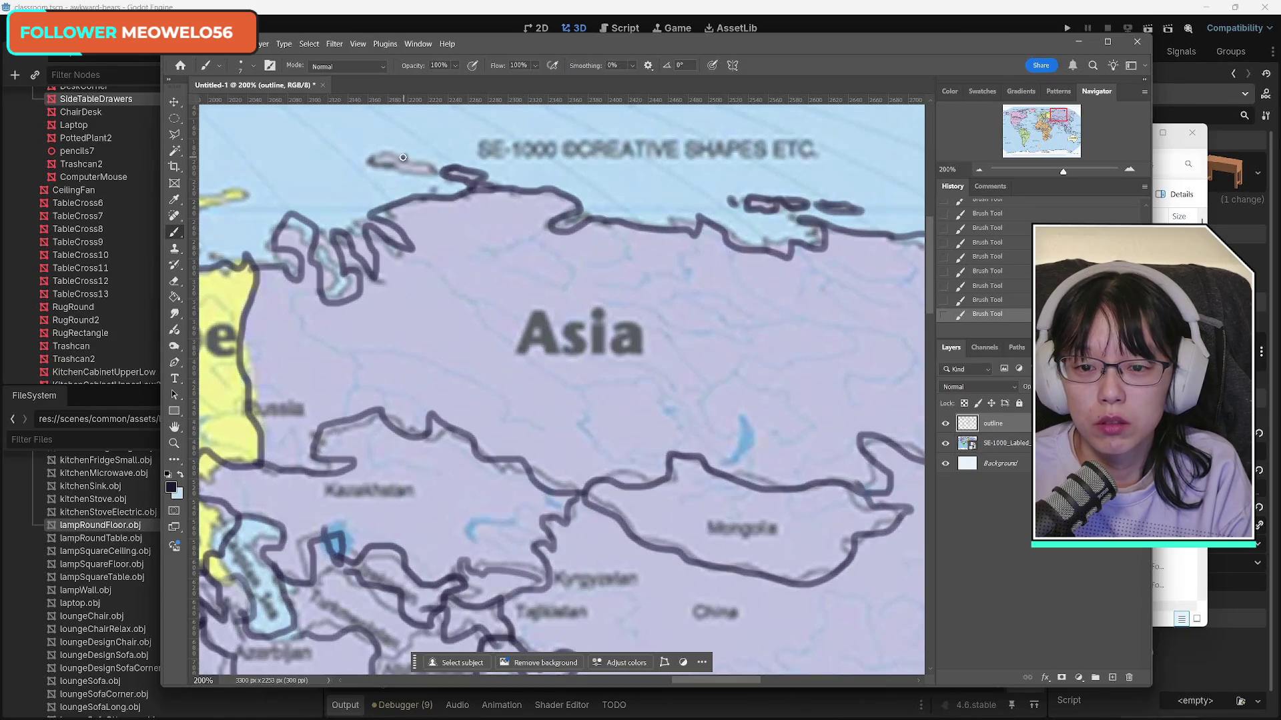
mouse_move(403, 158)
mouse_down()
mouse_move(434, 172)
mouse_move(390, 175)
mouse_move(367, 154)
mouse_move(403, 153)
mouse_up()
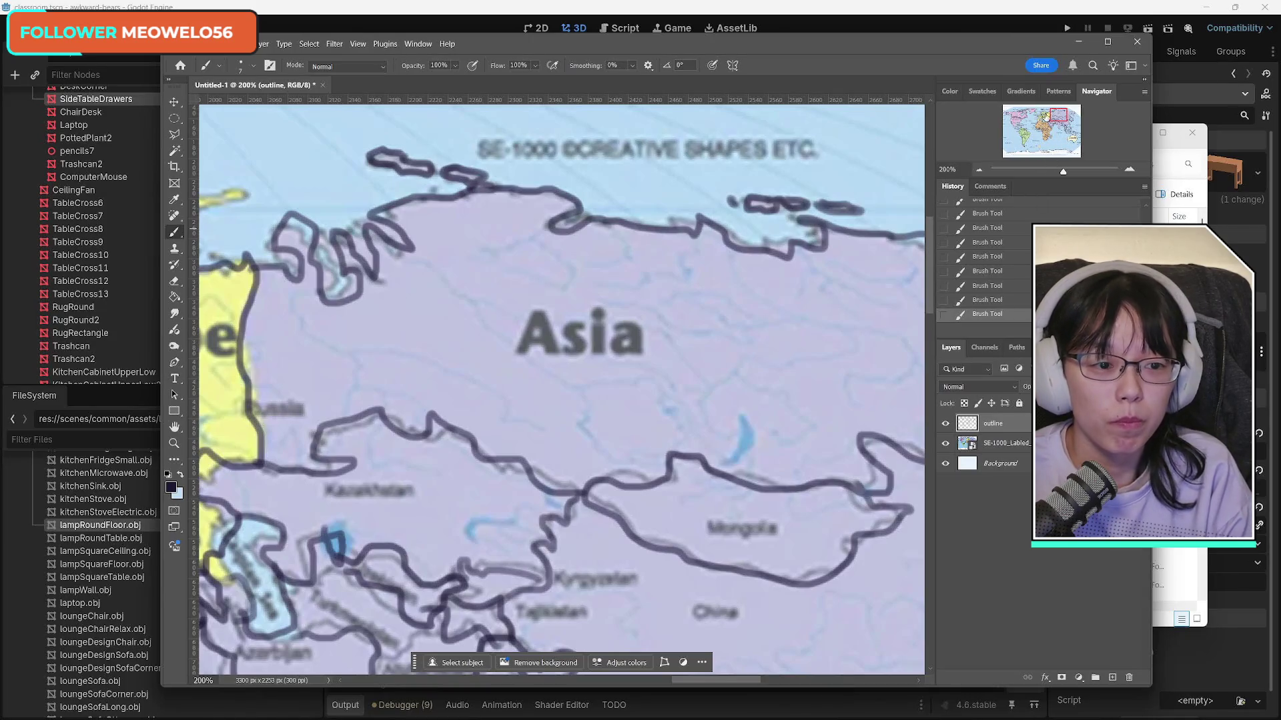
mouse_move(1059, 117)
mouse_down()
mouse_move(1024, 121)
mouse_move(1038, 114)
mouse_up()
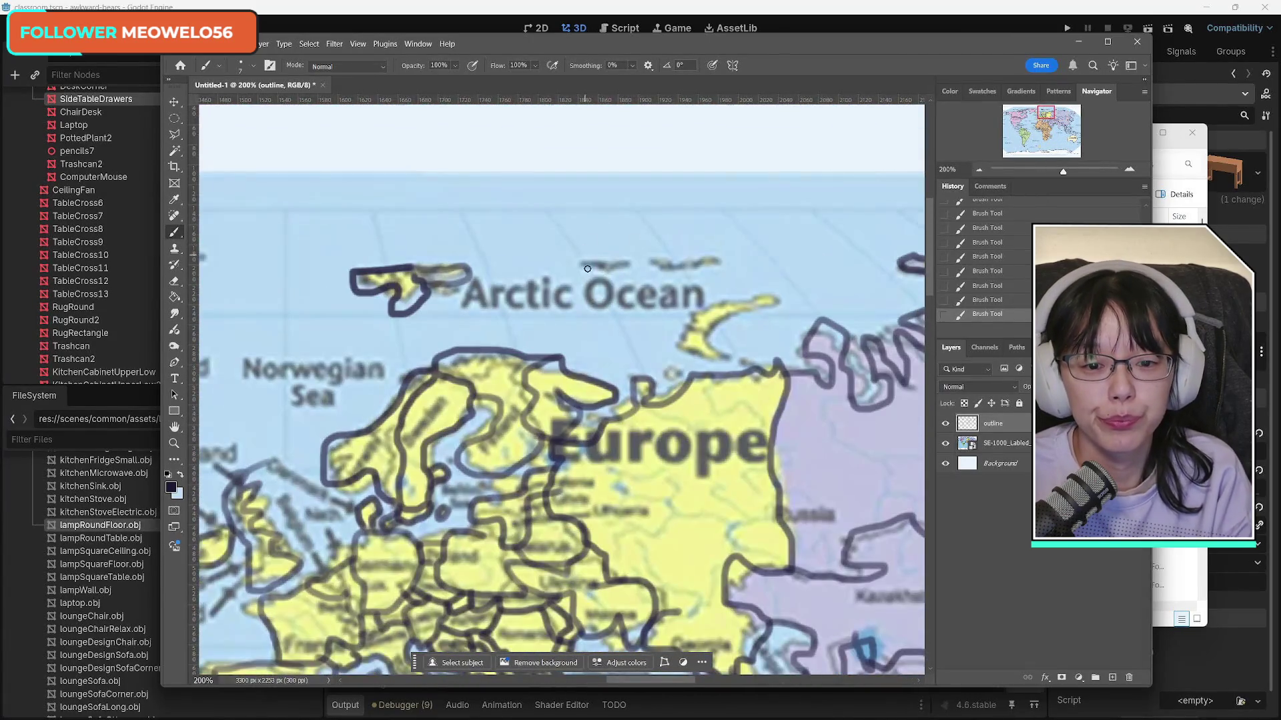
Step: Outline two small Arctic Ocean islands and a stretch of the northern European coast
mouse_move(580, 267)
mouse_down()
mouse_move(634, 263)
mouse_move(587, 259)
mouse_up()
mouse_move(680, 264)
mouse_down()
mouse_move(652, 264)
mouse_move(715, 263)
mouse_move(692, 258)
mouse_up()
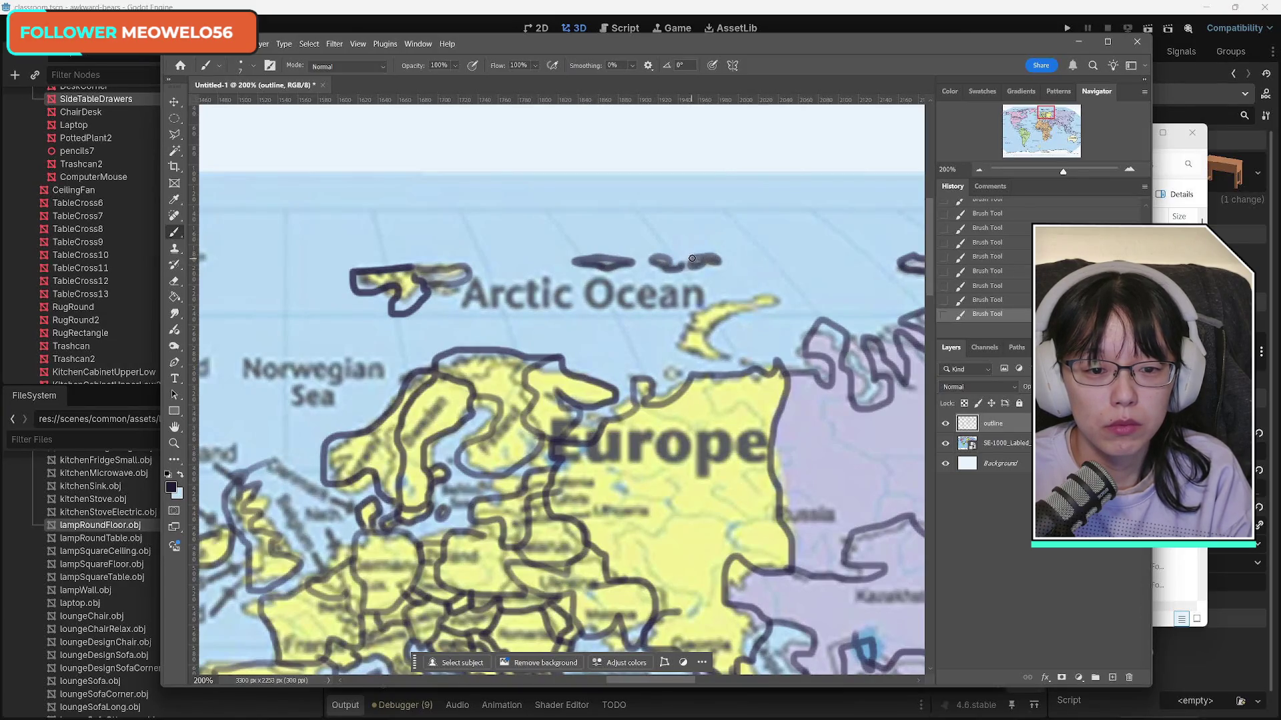
drag(1044, 114, 1049, 114)
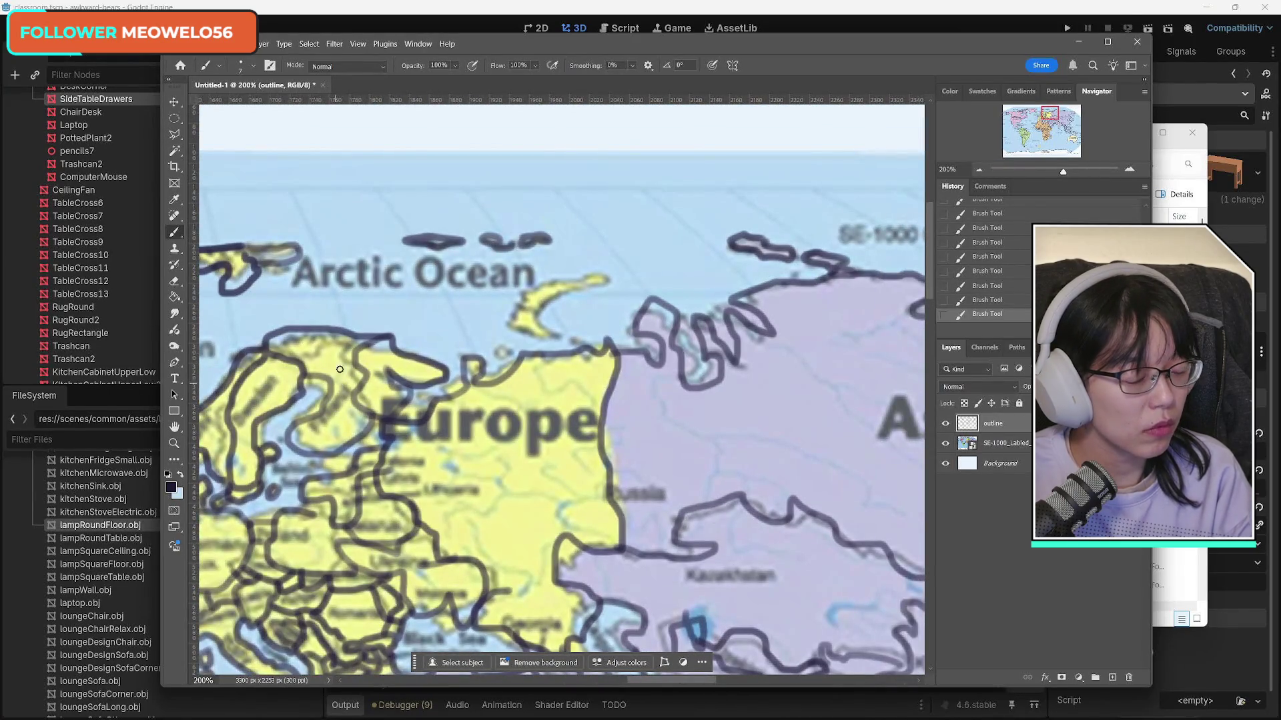
mouse_move(493, 354)
mouse_down()
mouse_move(552, 335)
mouse_move(518, 308)
mouse_move(505, 324)
mouse_move(543, 336)
mouse_move(537, 284)
mouse_move(596, 287)
mouse_move(539, 306)
mouse_up()
Step: Pan to another stretch of coastline and fill in a small island's outline
drag(1054, 114, 1029, 114)
scroll(560, 387, left, 10)
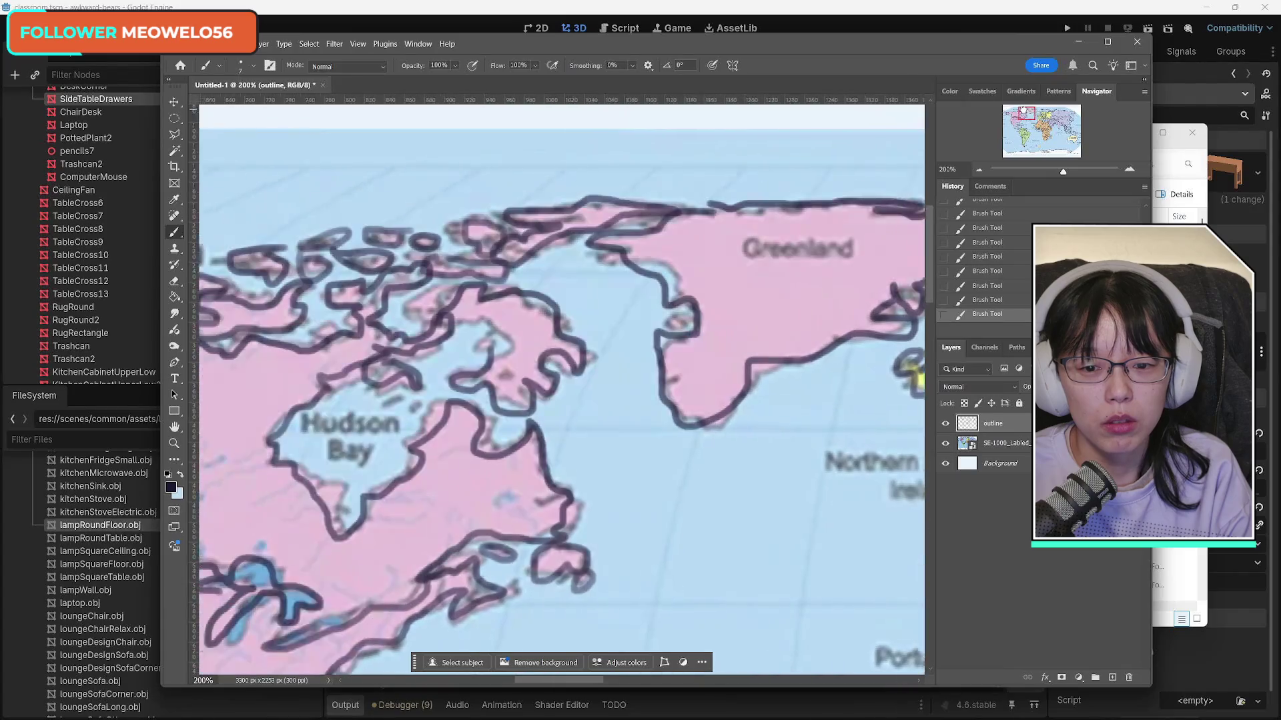
scroll(317, 313, down, 3)
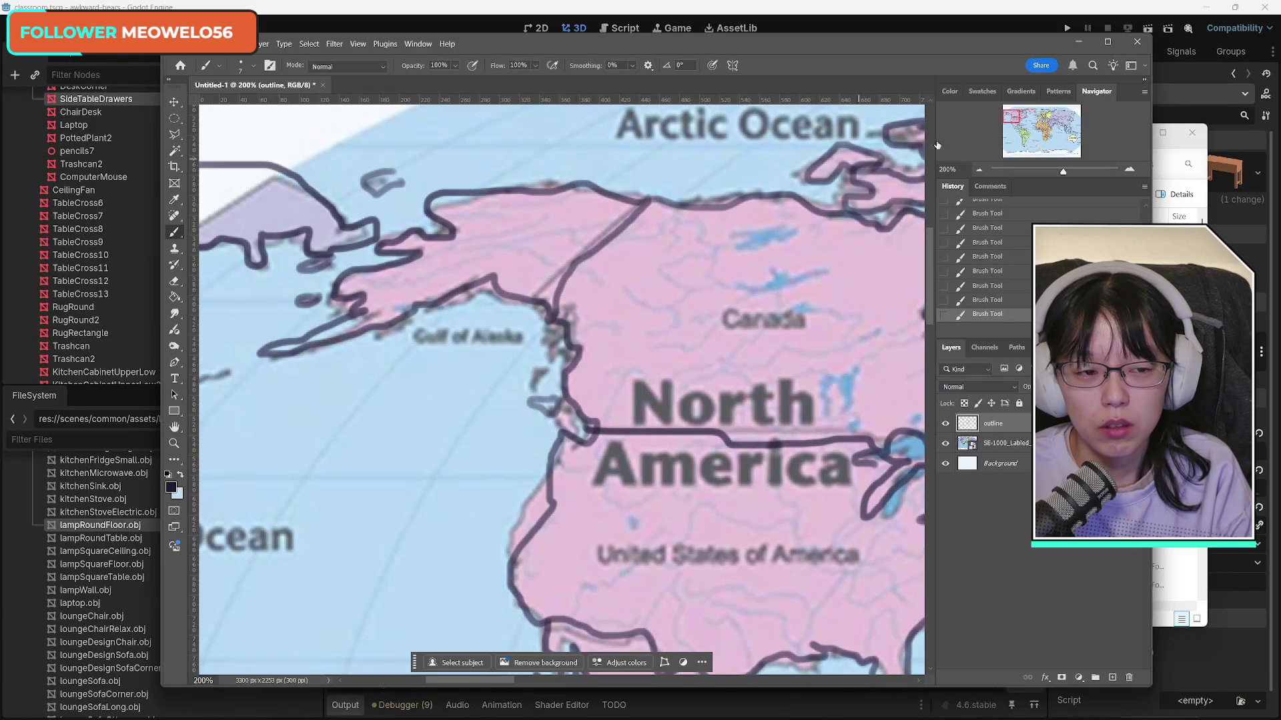
mouse_move(999, 118)
mouse_down()
mouse_move(1000, 150)
mouse_move(1021, 148)
mouse_move(1073, 140)
mouse_move(1077, 111)
mouse_up()
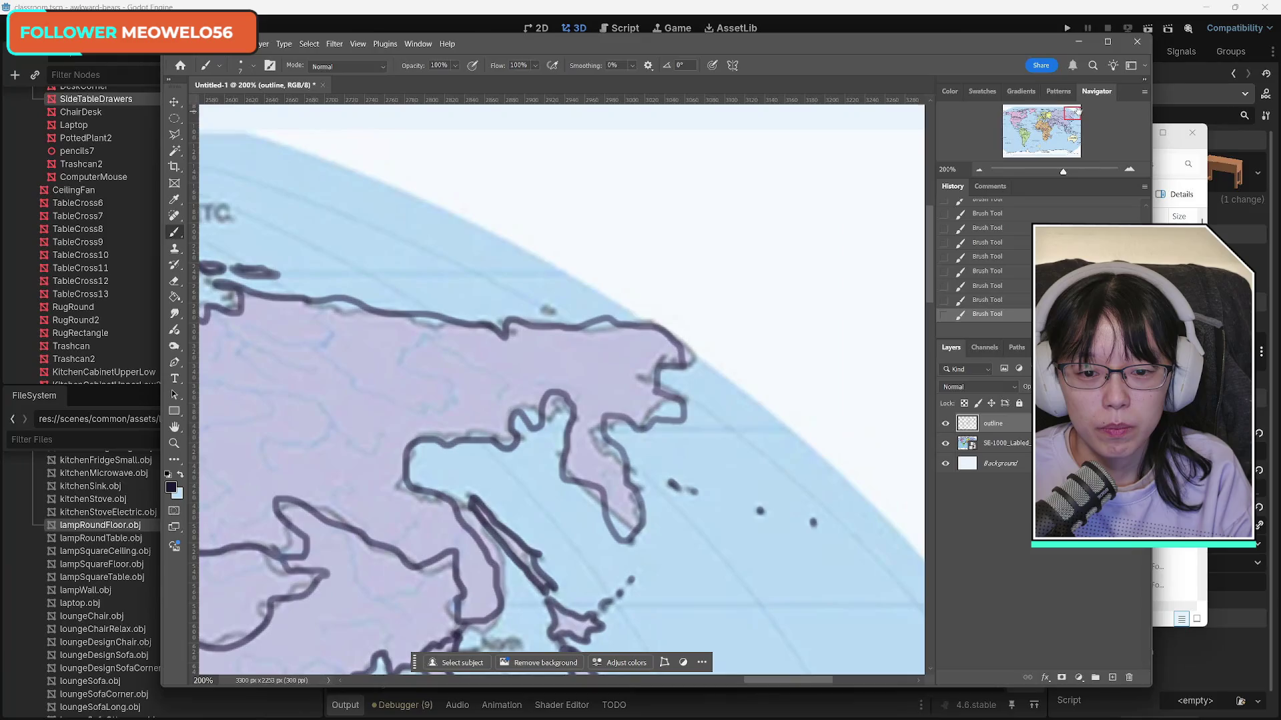
drag(548, 308, 551, 301)
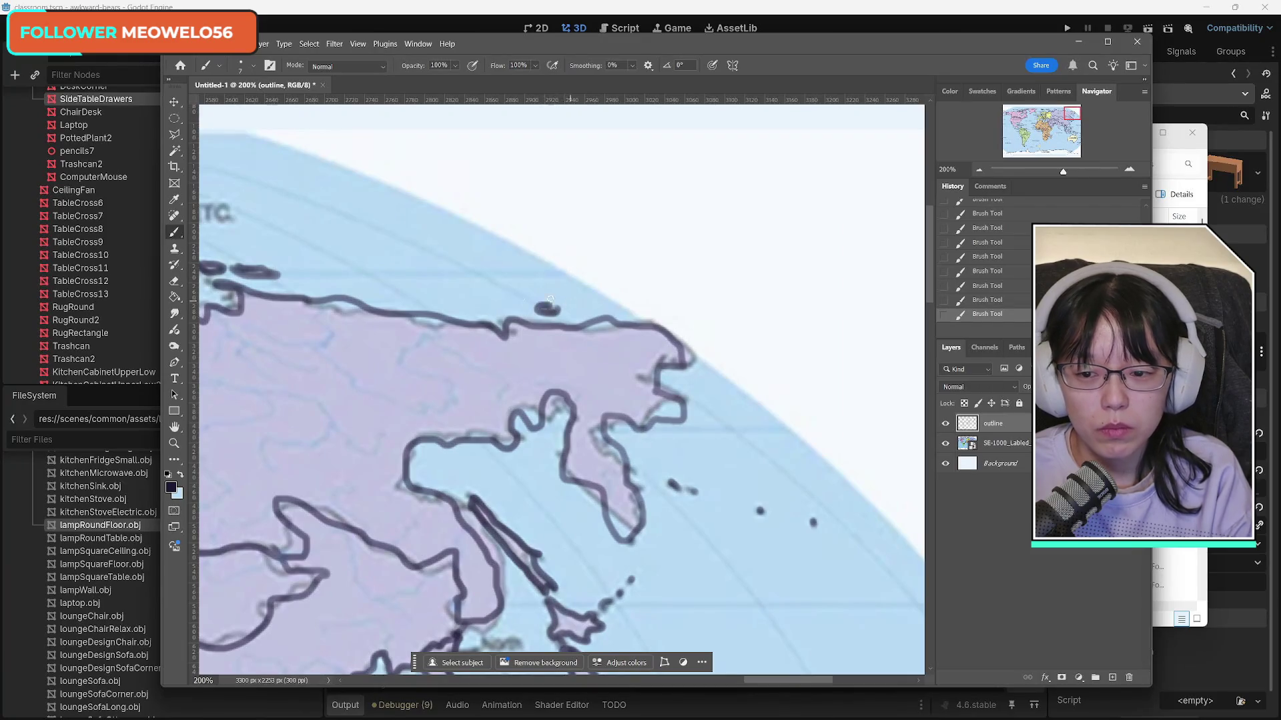
click(174, 444)
click(259, 65)
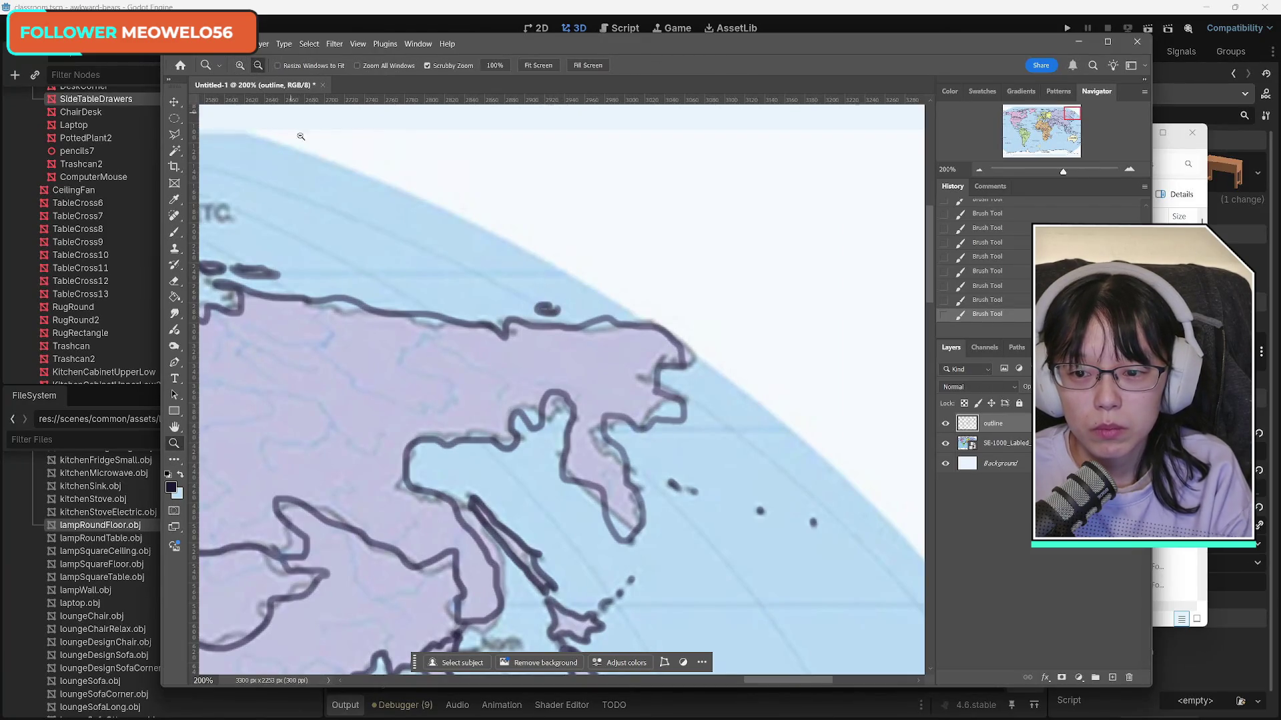
Step: Zoom out to the whole map, compare with the SE-1000 layer toggled, and leave it hidden
click(376, 342)
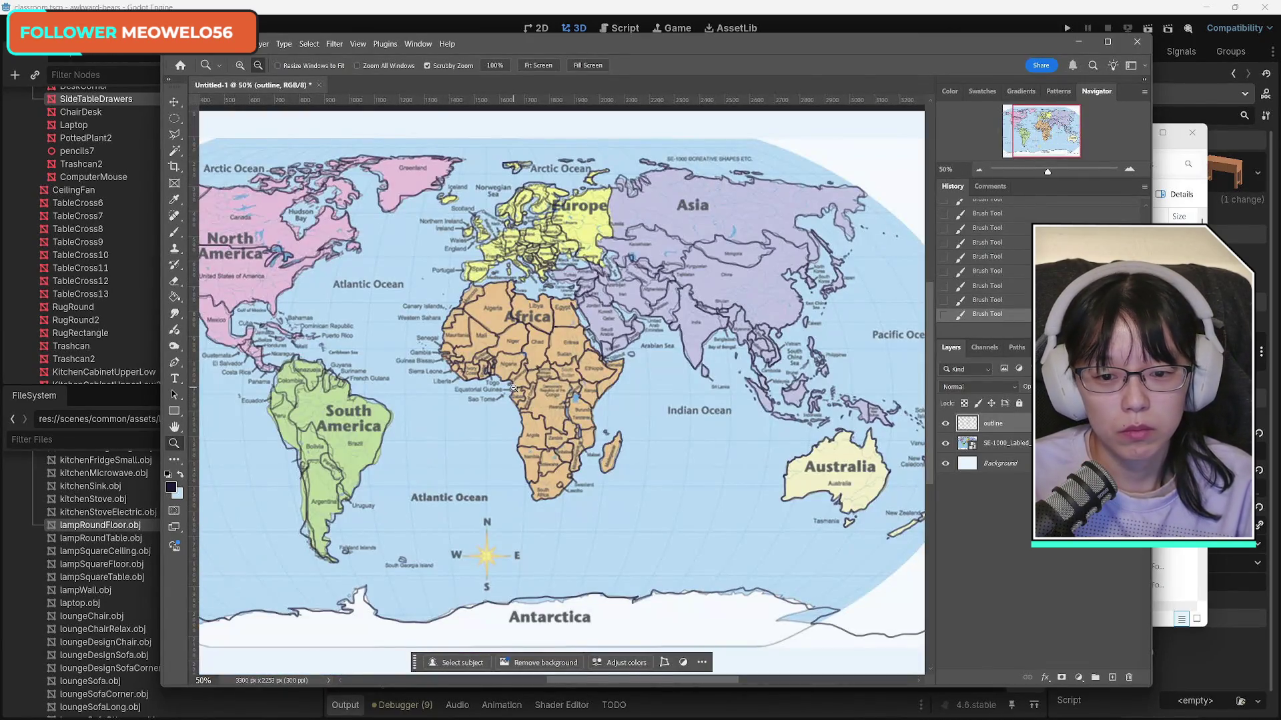
click(513, 387)
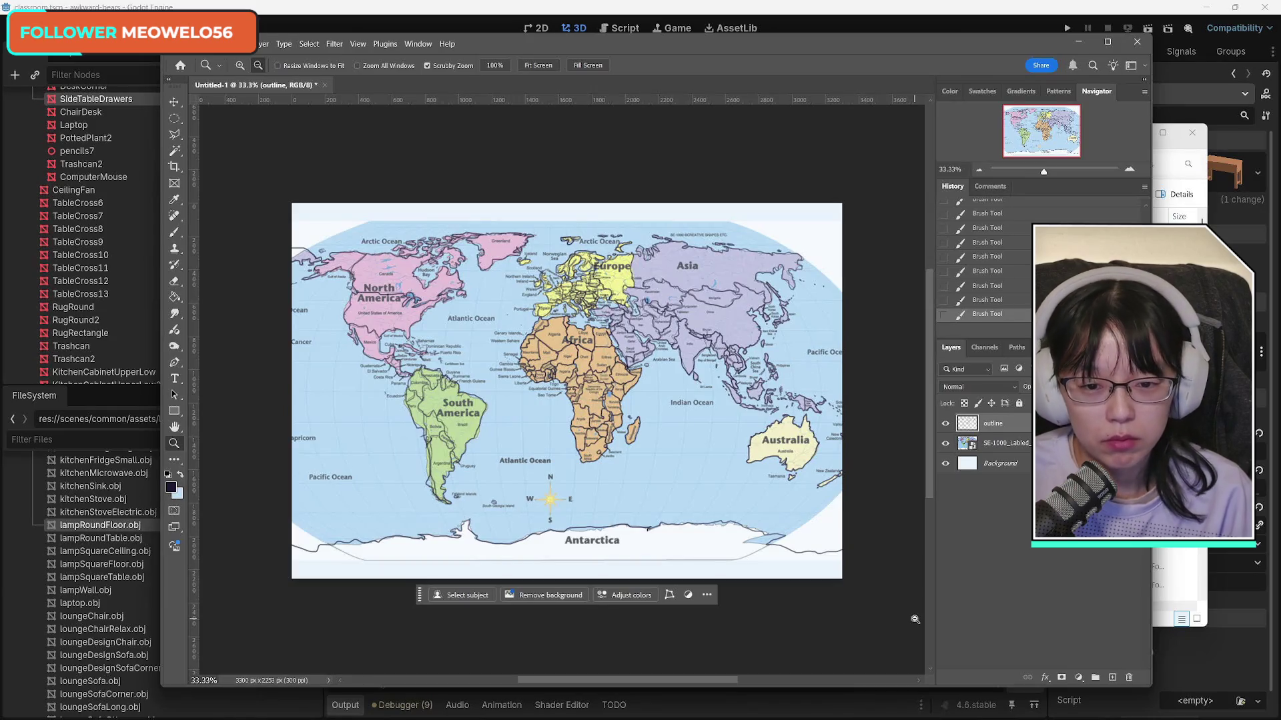
click(946, 444)
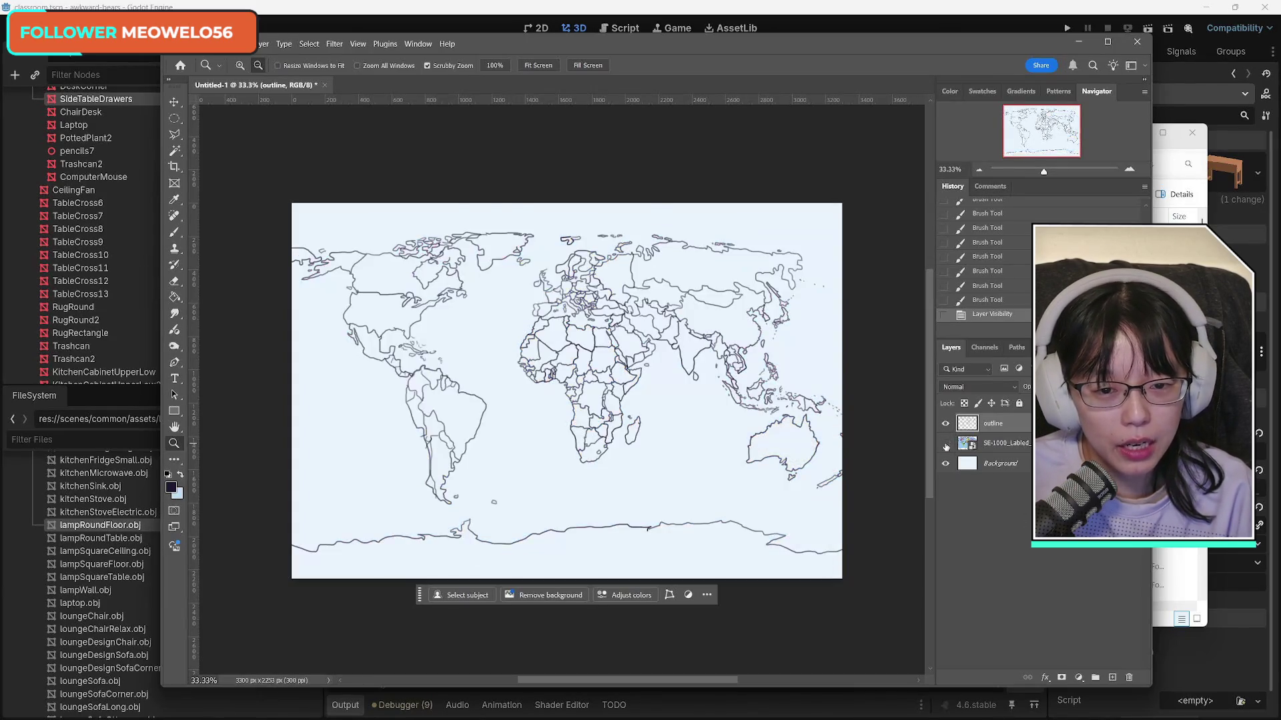
click(945, 444)
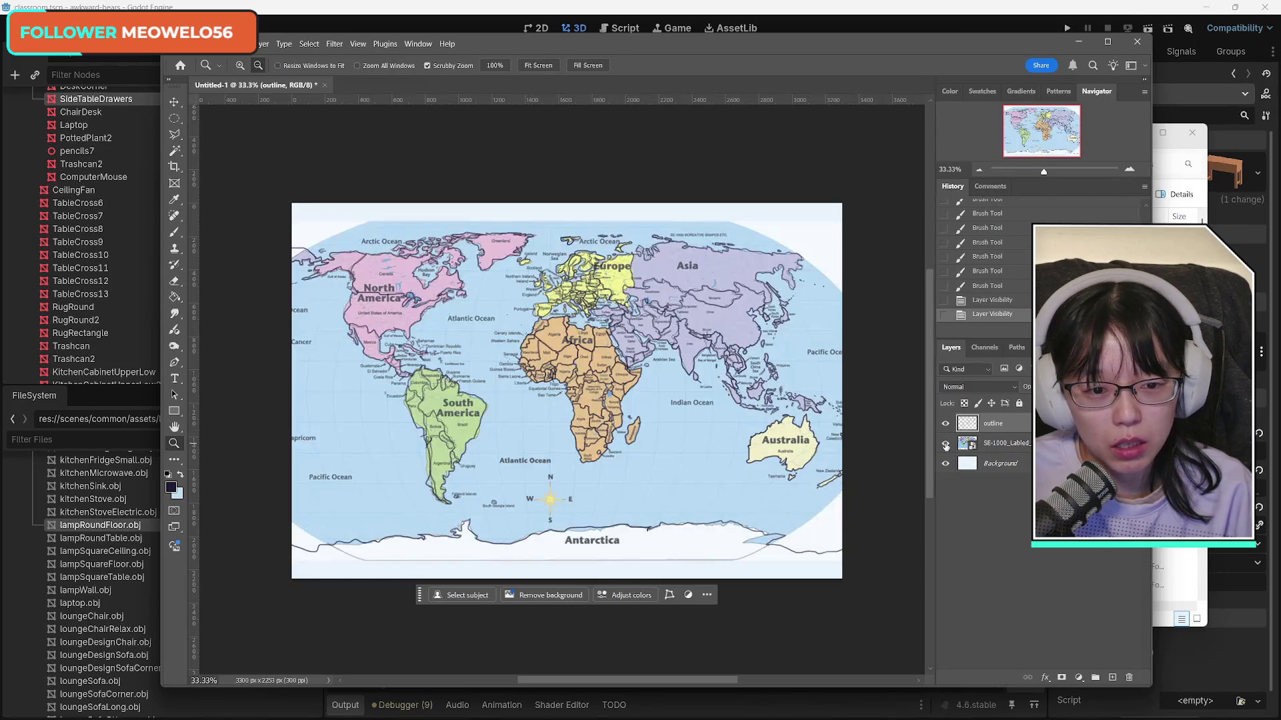
click(945, 444)
click(945, 444)
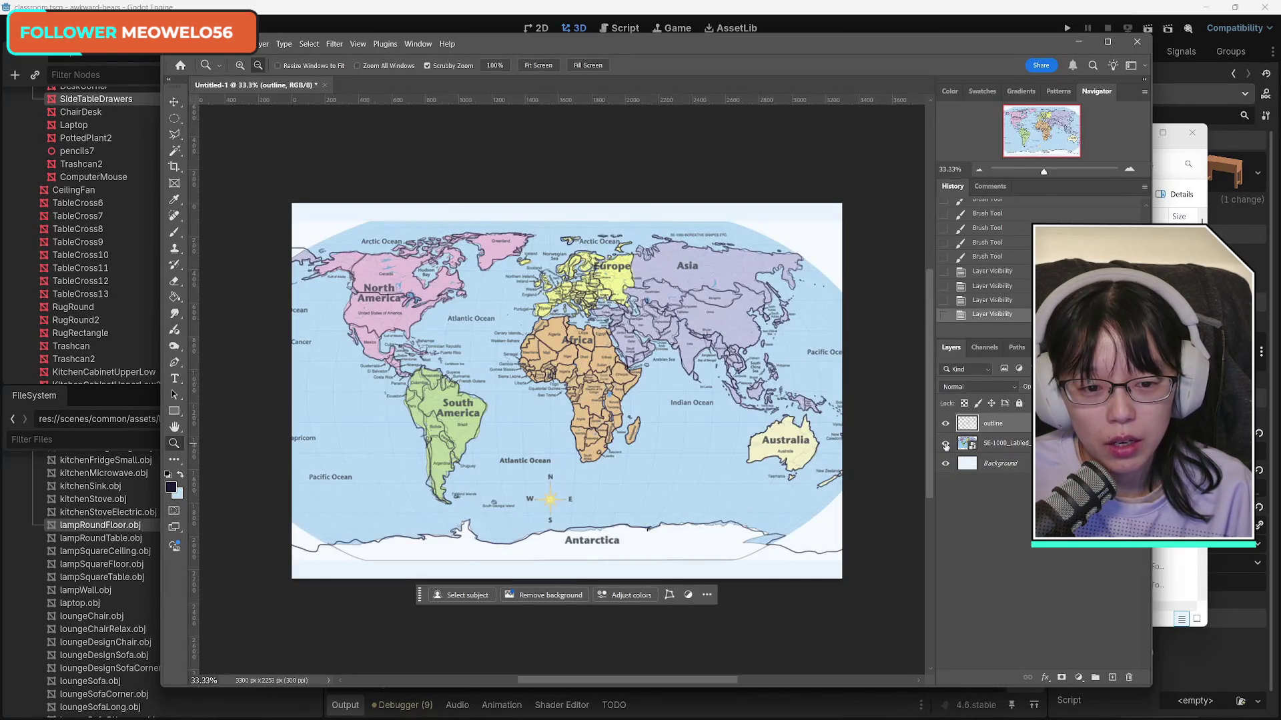
click(946, 444)
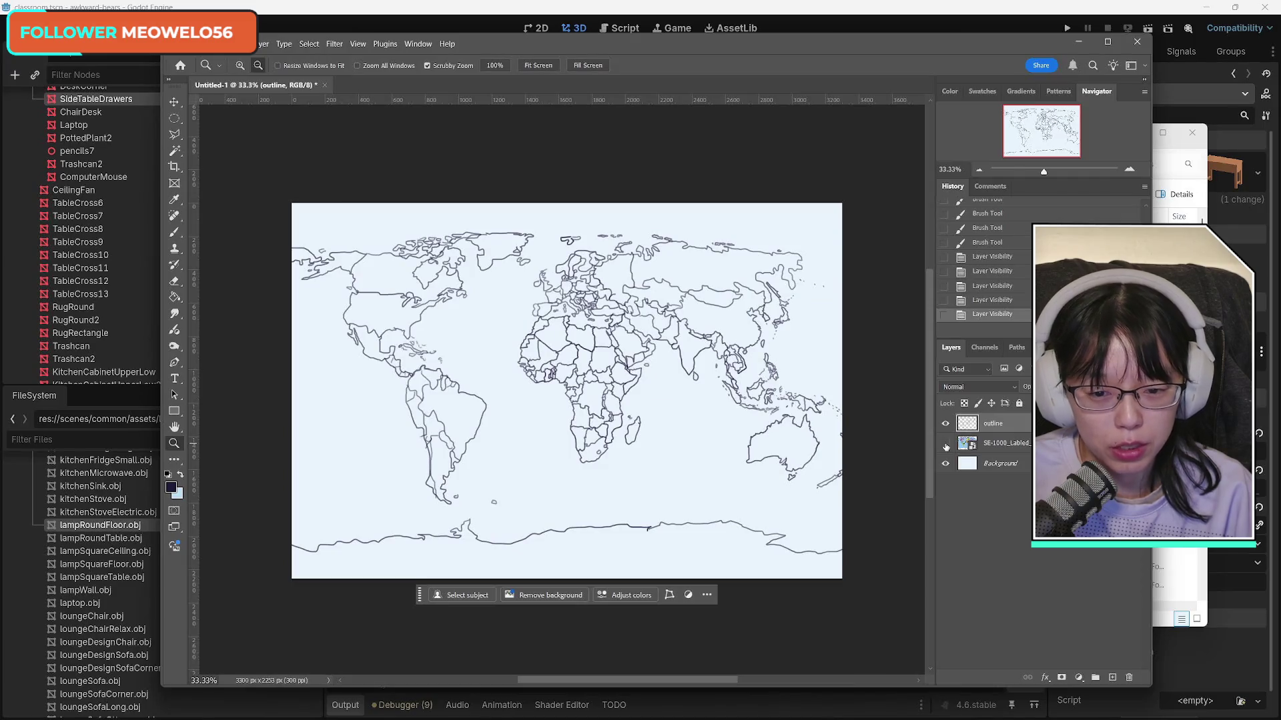
click(945, 444)
click(946, 445)
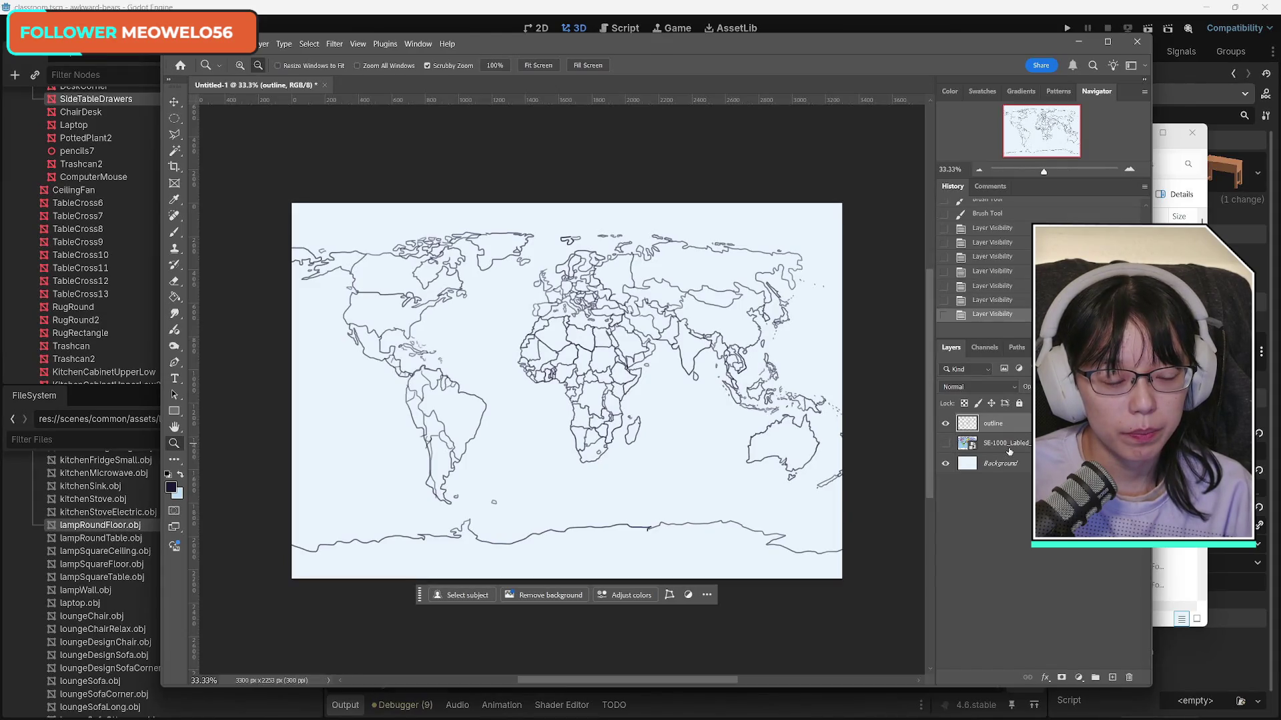
Step: Create Layer 1 below the outline layer and check the canvas with Background visibility toggled
click(1112, 677)
drag(994, 423, 1015, 453)
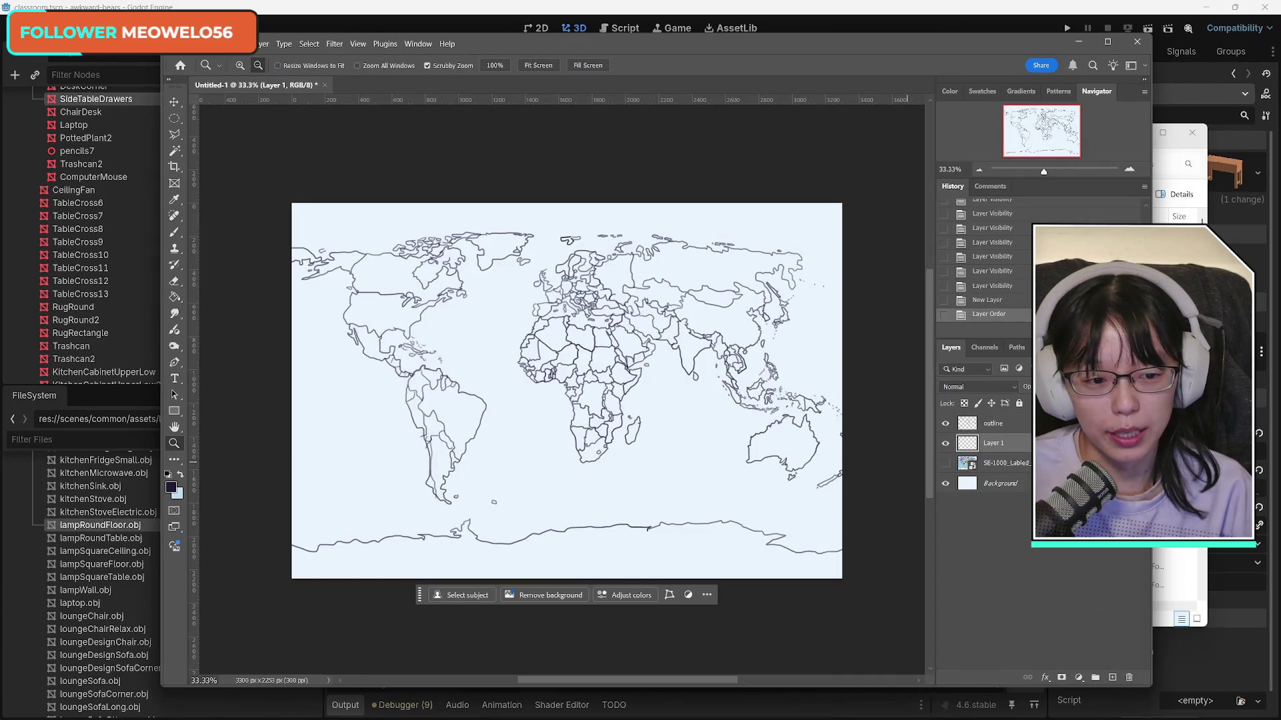
click(945, 484)
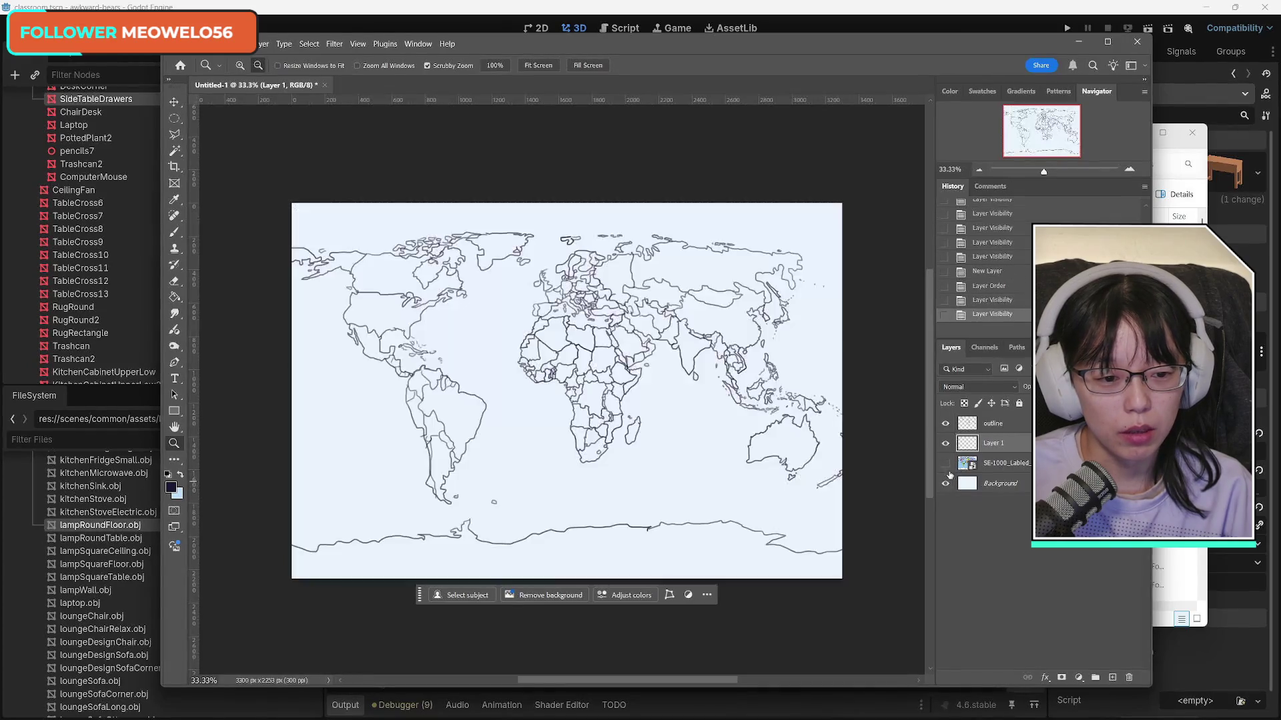
click(945, 484)
click(945, 484)
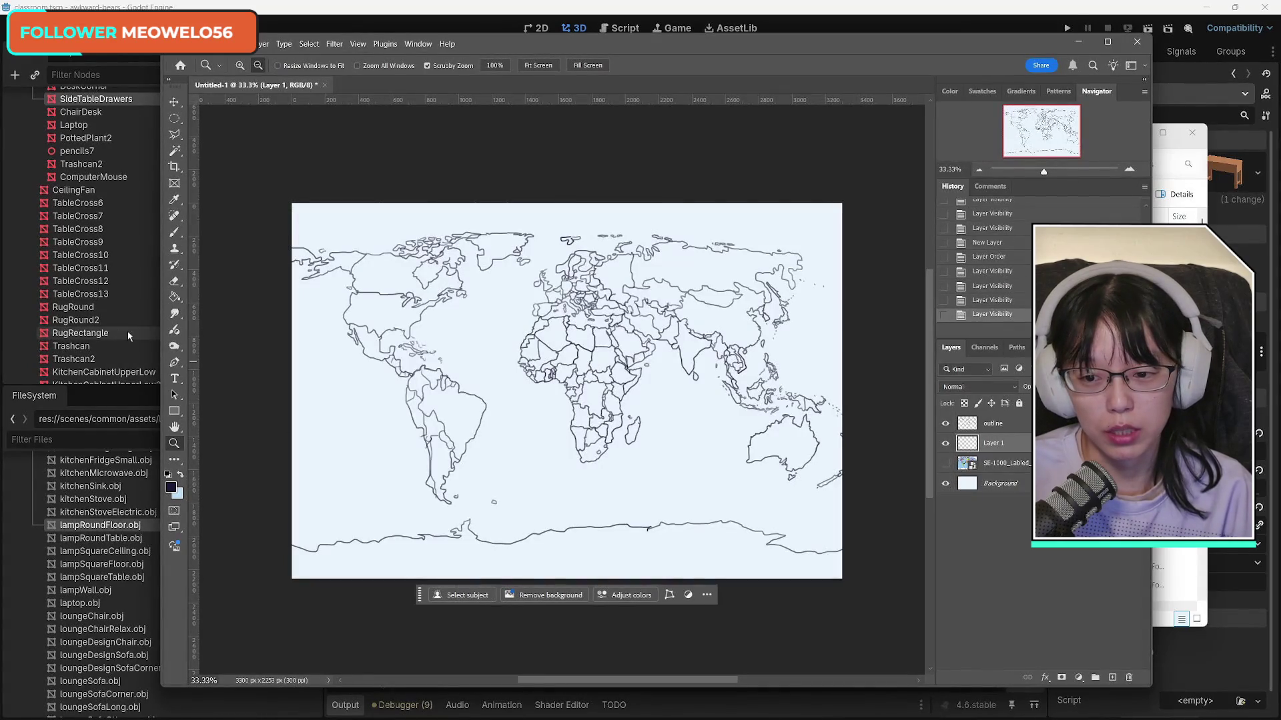
Step: Try a Paint Bucket fill on Layer 1 and undo it
click(175, 297)
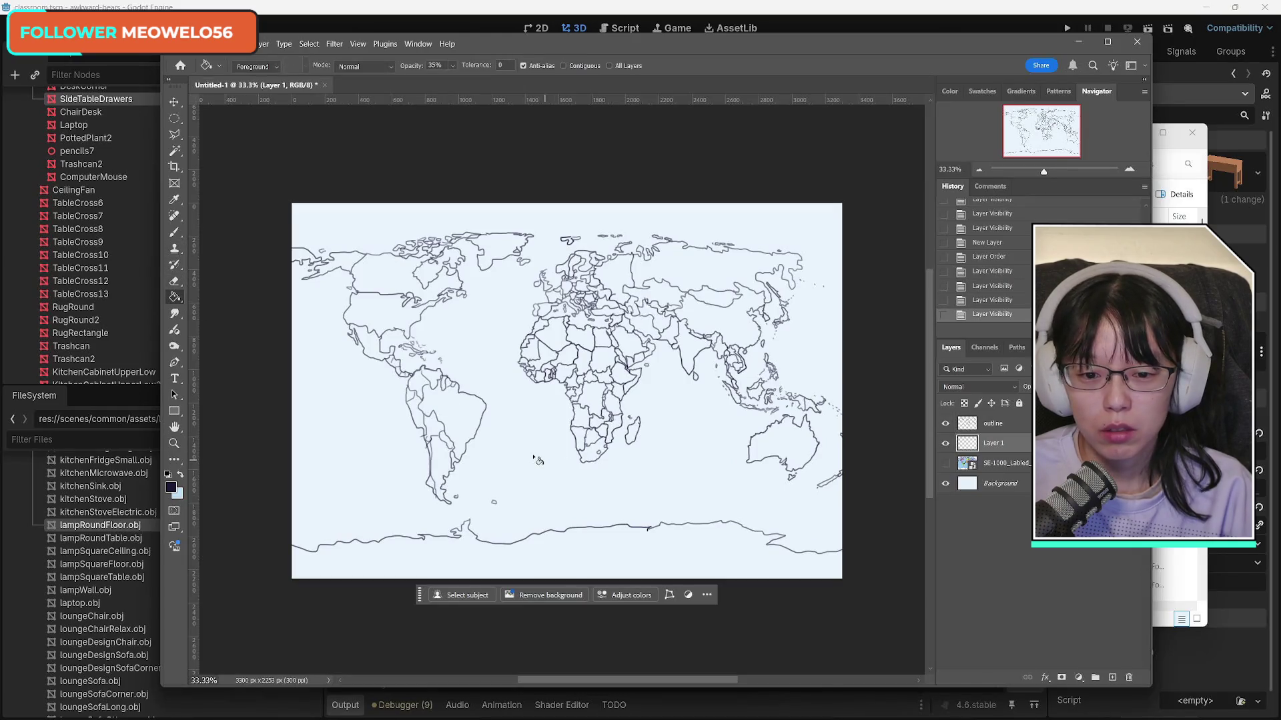
click(533, 459)
click(533, 459)
key(ctrl+z)
key(ctrl+z)
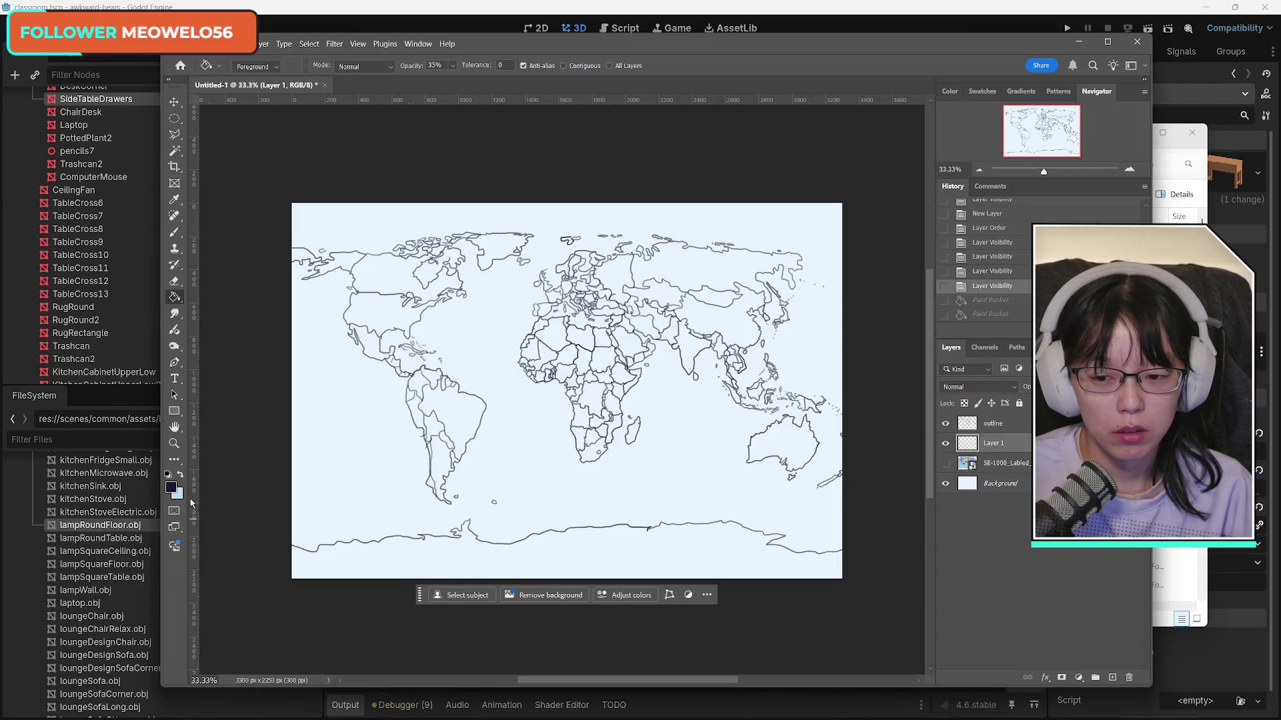
Step: Fill the layer with the light blue colour using the Paint Bucket
click(180, 474)
double_click(530, 485)
double_click(530, 486)
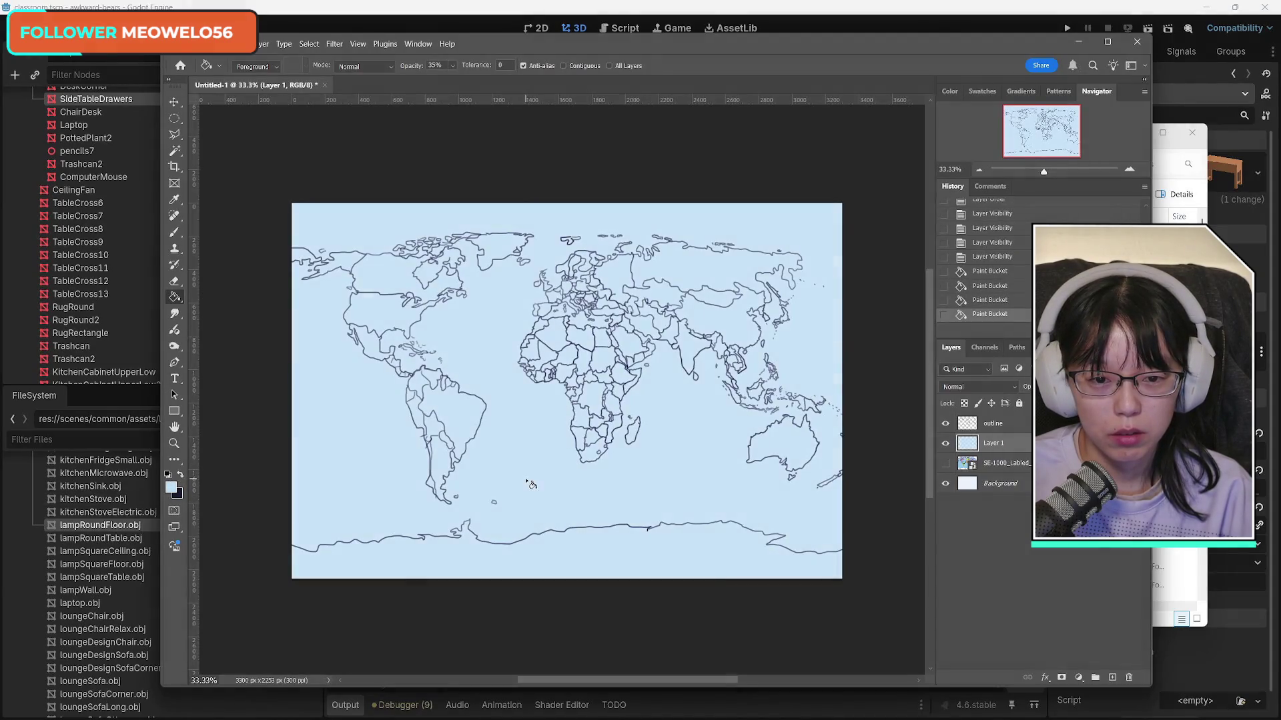
double_click(531, 482)
double_click(532, 478)
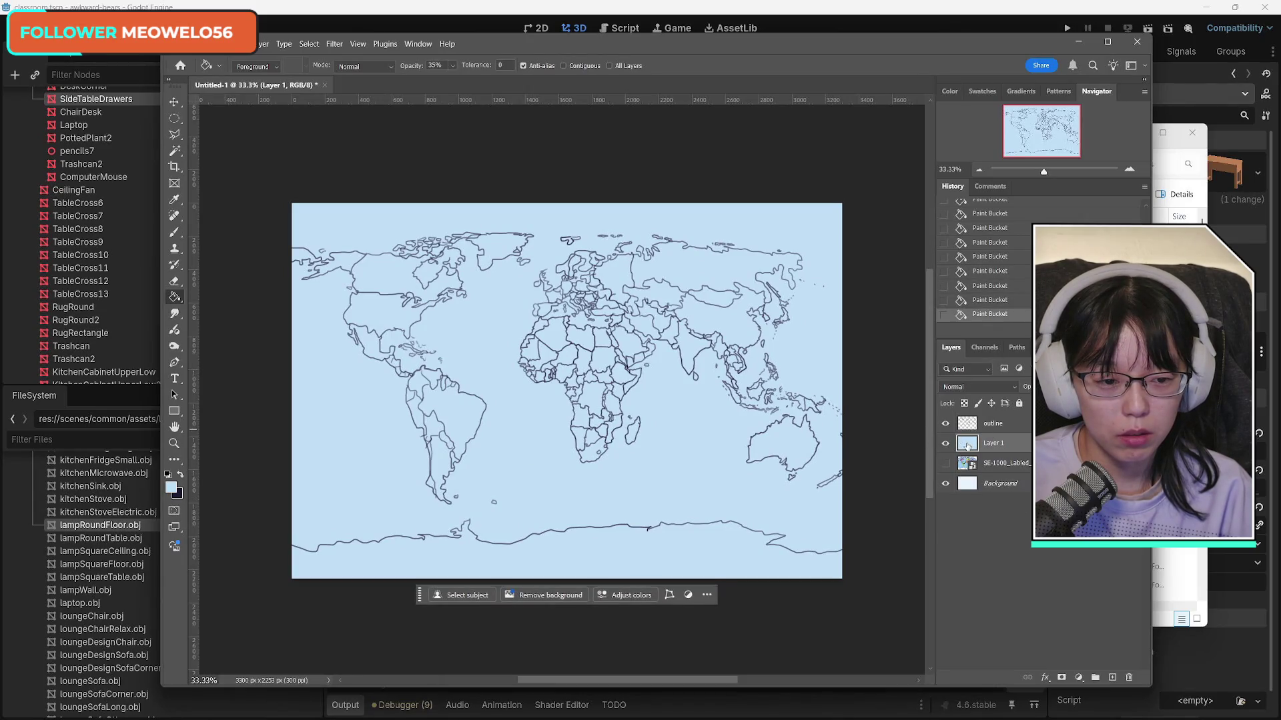
Step: Merge the blue layer down into the Background and add a new layer above SE-1000
drag(1011, 453, 1004, 475)
key(ctrl+e)
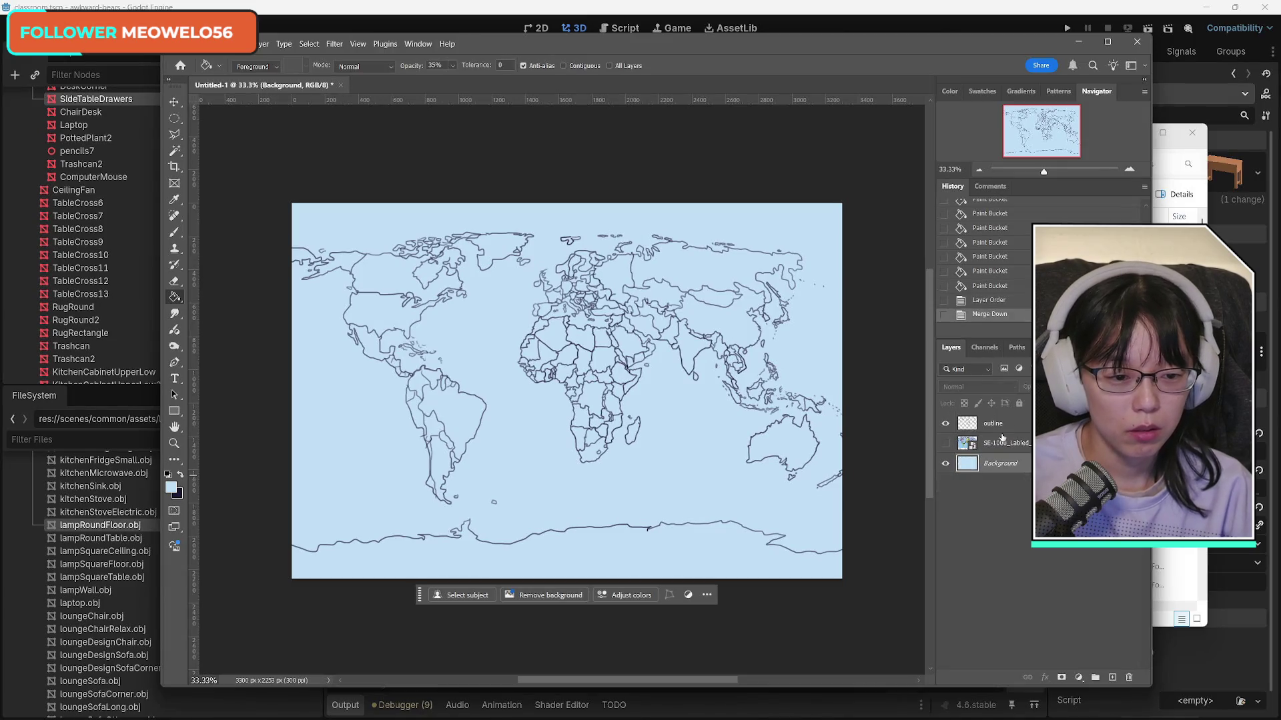
click(1004, 445)
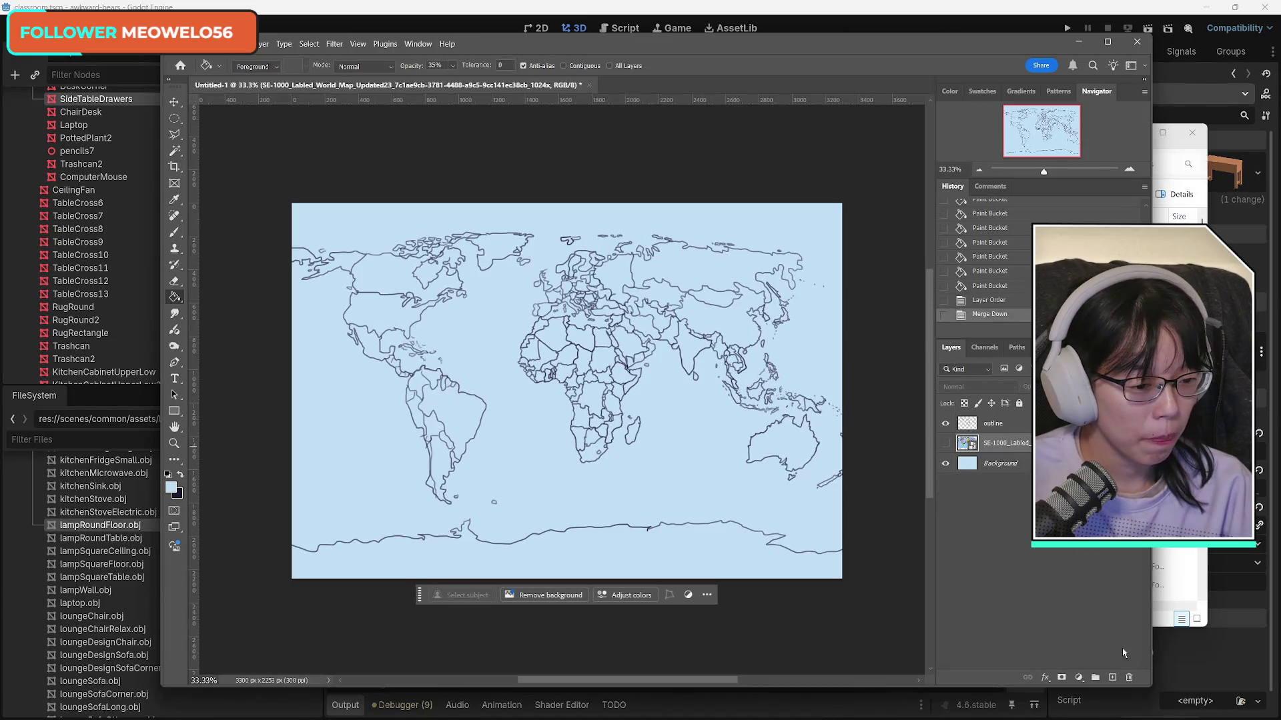
click(1112, 678)
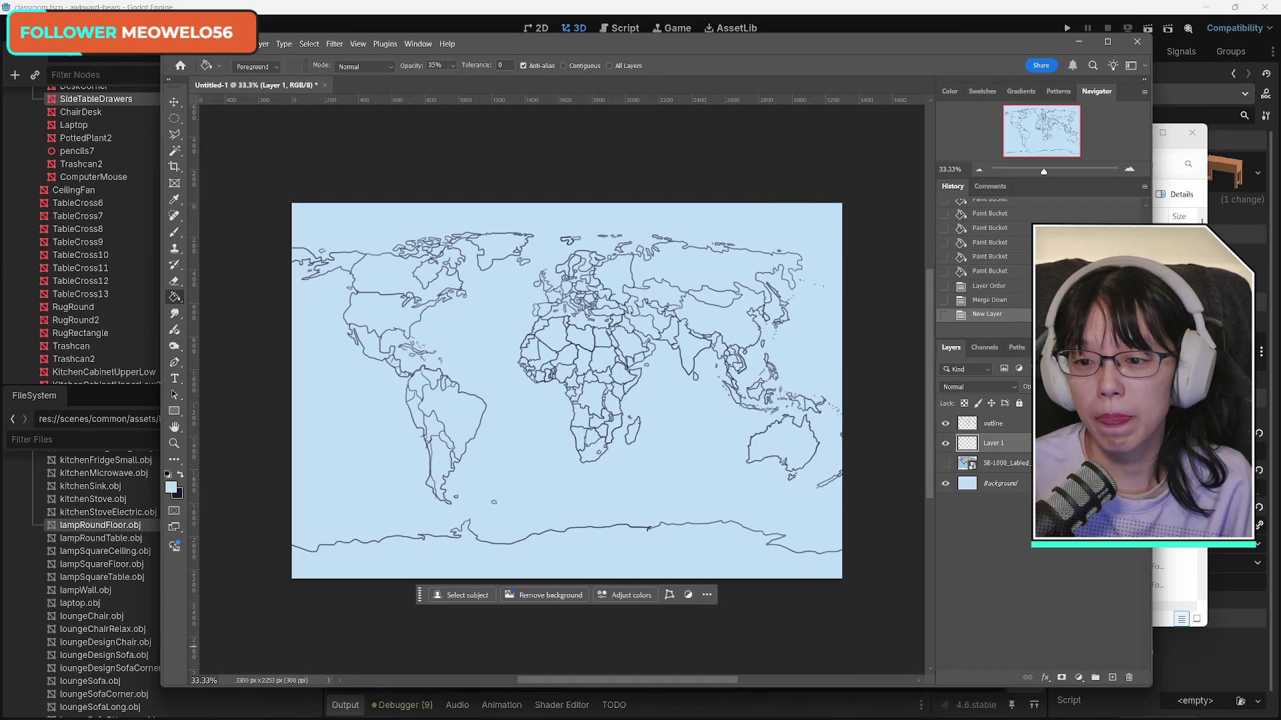
Step: Set the foreground colour to bright green #66ff3d
click(171, 489)
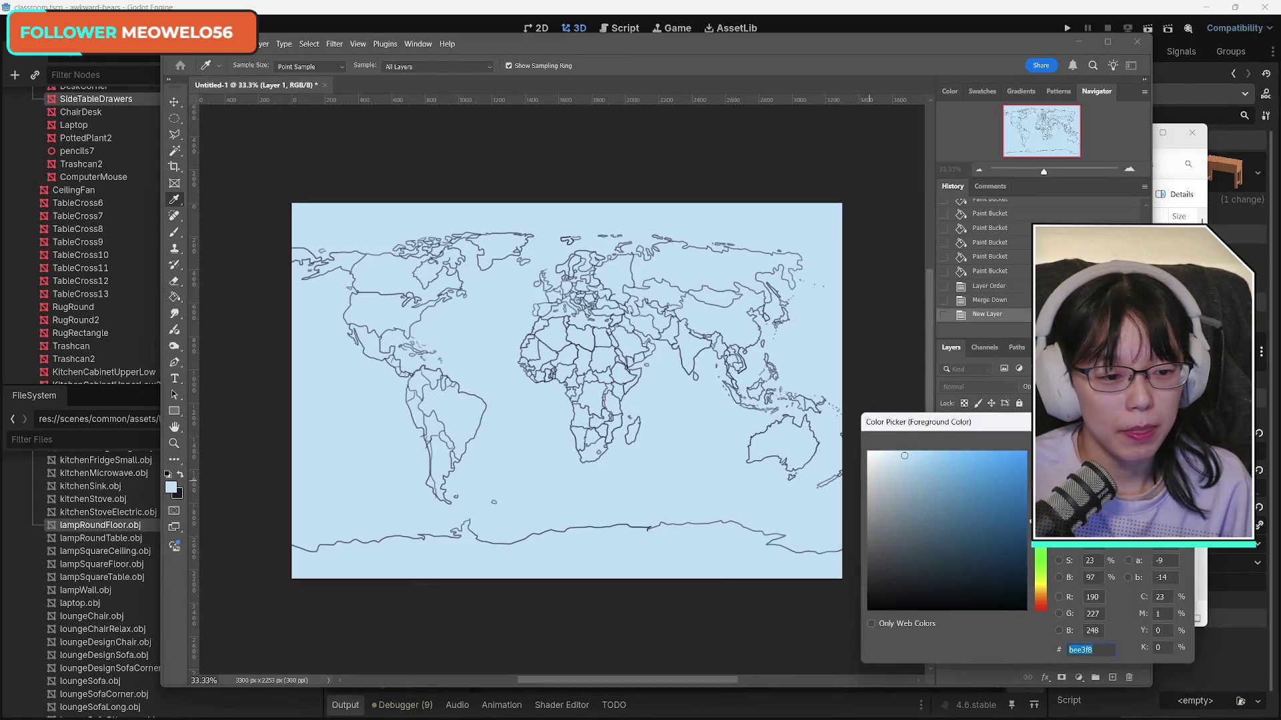
click(988, 453)
text(66ff3d)
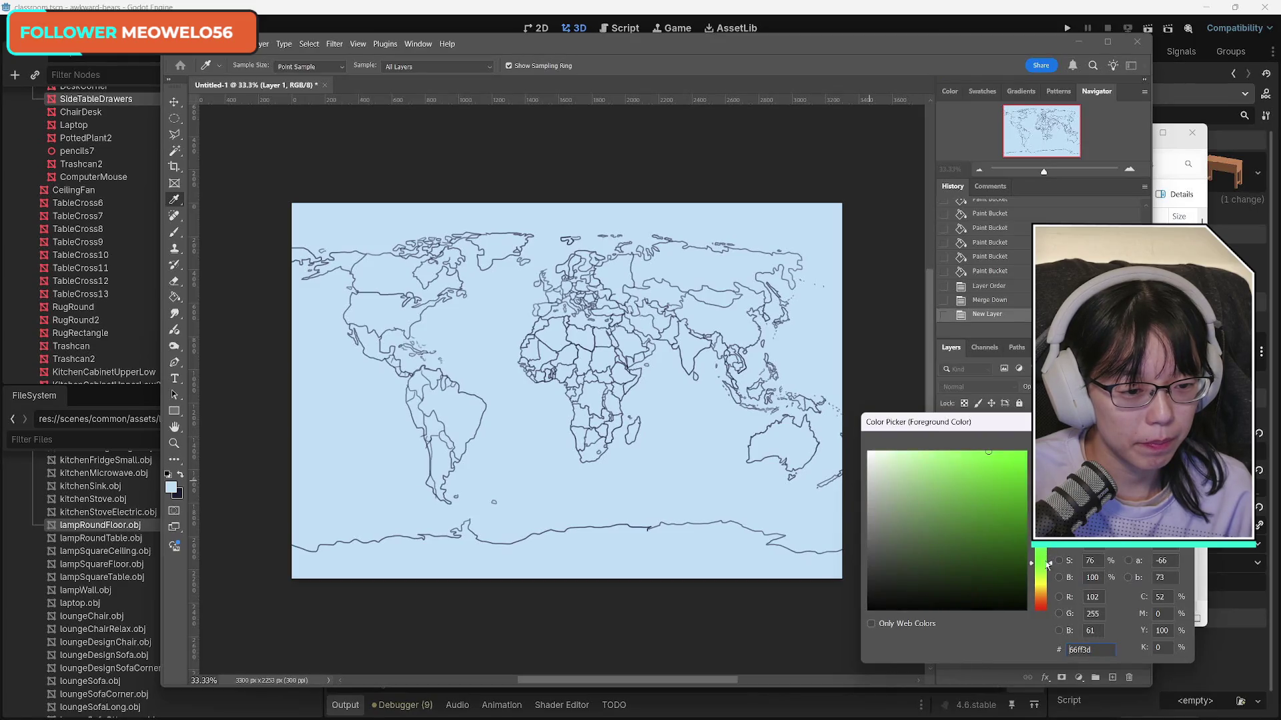
drag(1048, 565, 1050, 553)
key(Return)
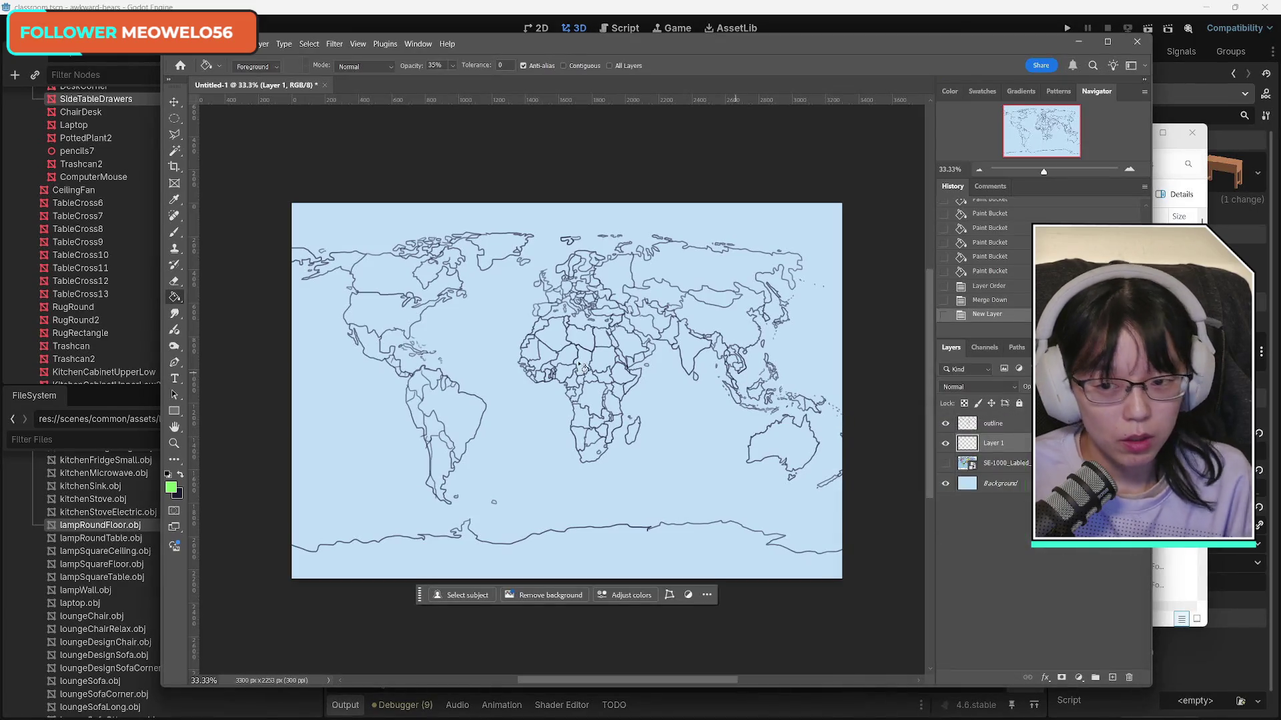
Step: Select the Brush tool and set its size to 77 px
click(175, 235)
click(252, 66)
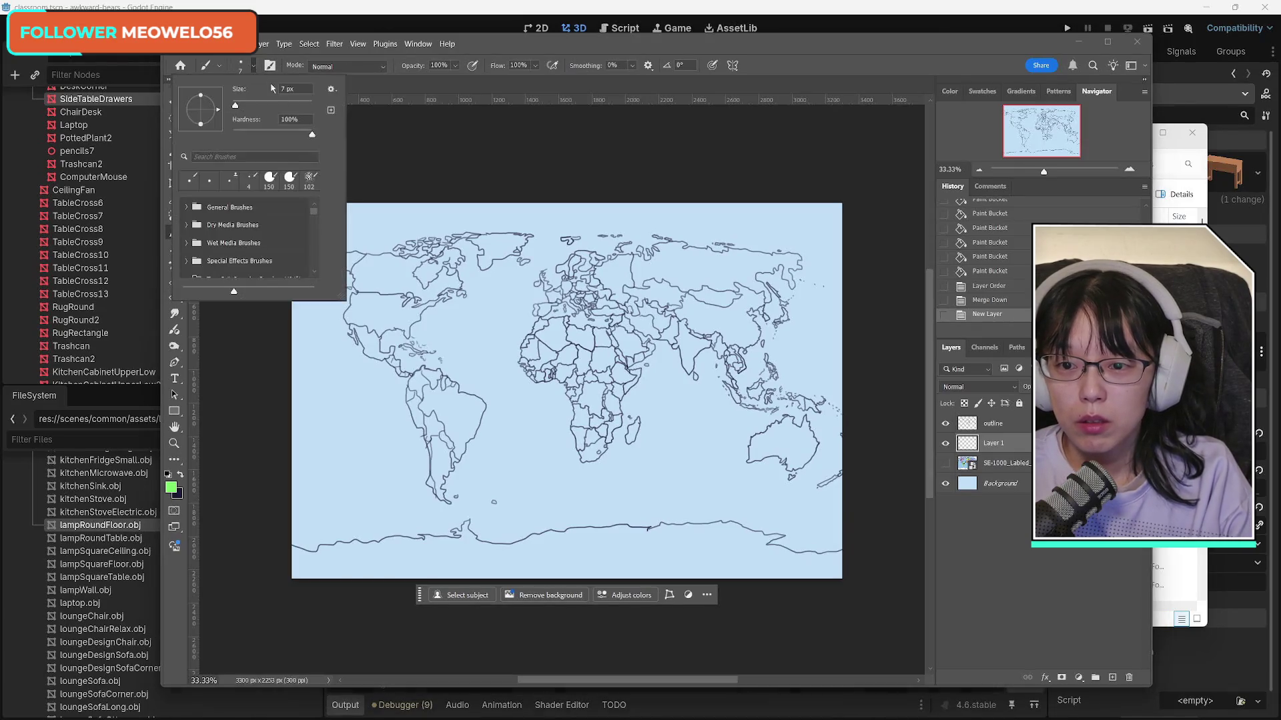
drag(262, 105, 270, 104)
click(373, 267)
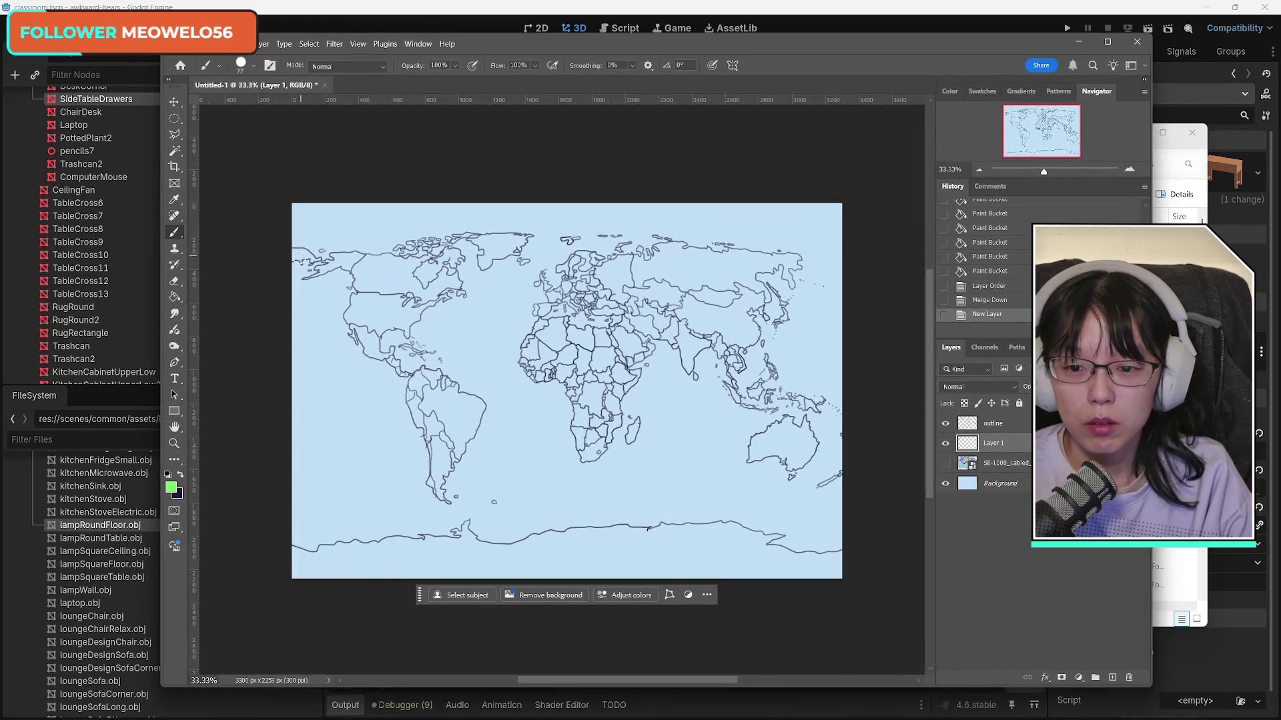
Step: Paint northern North America, eastern Canada and the Arctic islands green
mouse_move(324, 261)
mouse_down()
mouse_move(318, 270)
mouse_move(370, 262)
mouse_up()
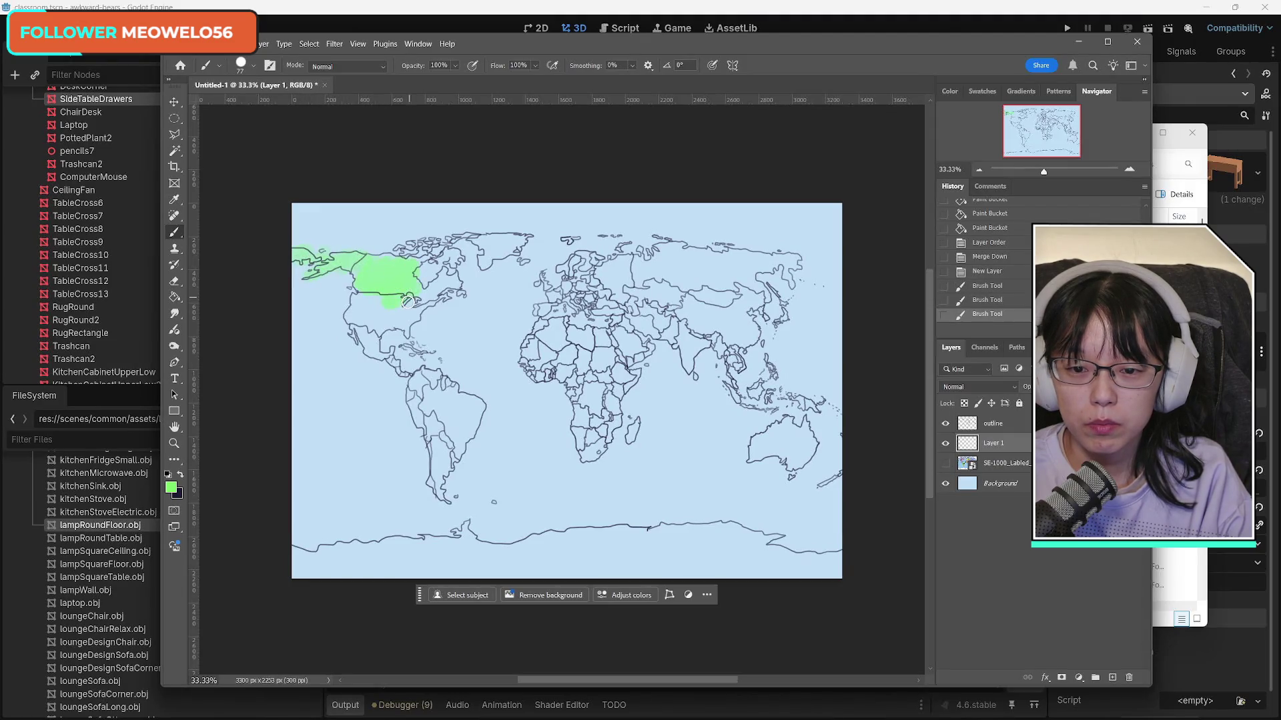
click(454, 283)
click(444, 293)
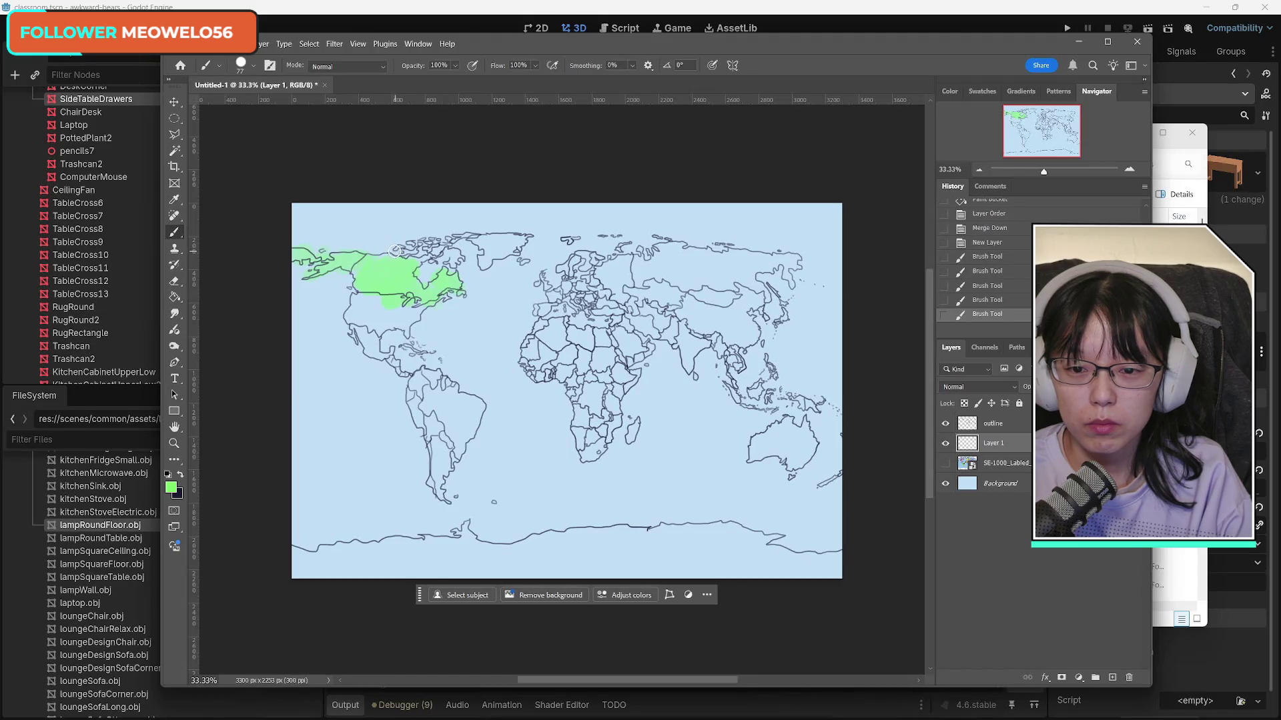
click(404, 250)
click(413, 247)
click(427, 245)
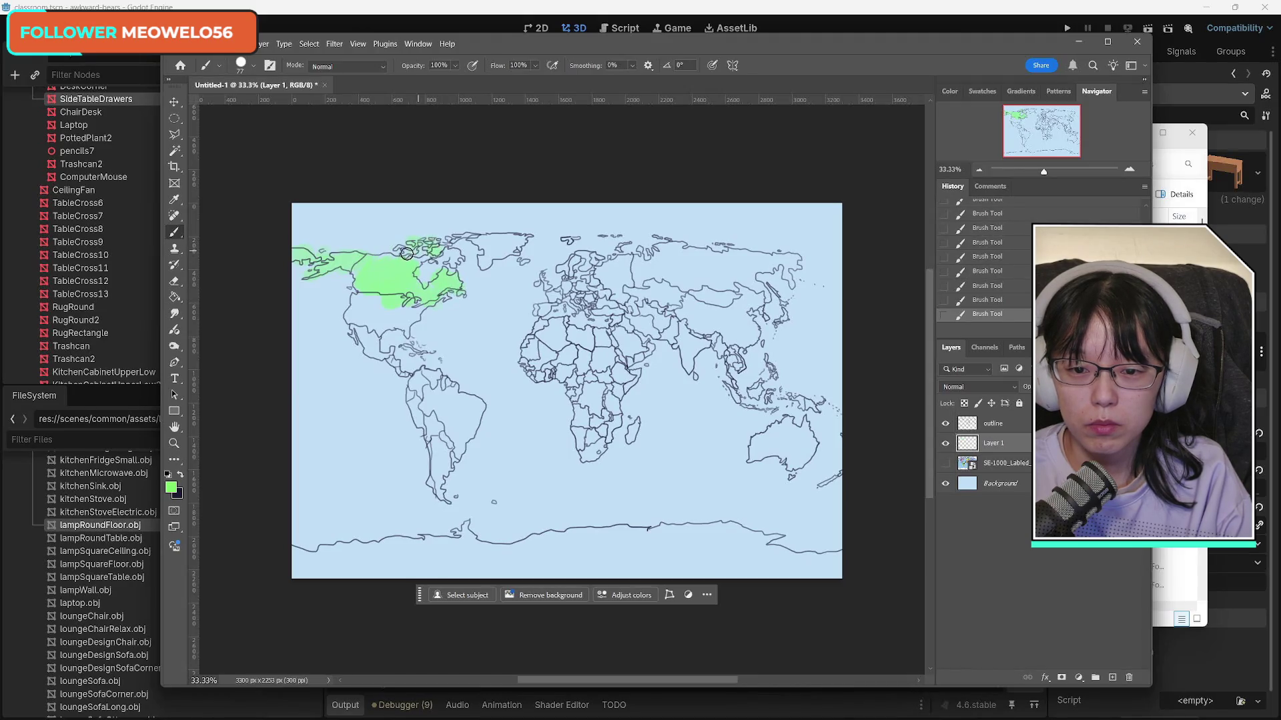
drag(430, 243, 455, 257)
Step: Paint Greenland, the US west coast, a small island and West Africa green
mouse_move(459, 238)
mouse_down()
mouse_move(497, 244)
mouse_move(489, 257)
mouse_move(519, 246)
mouse_move(511, 236)
mouse_move(518, 261)
mouse_up()
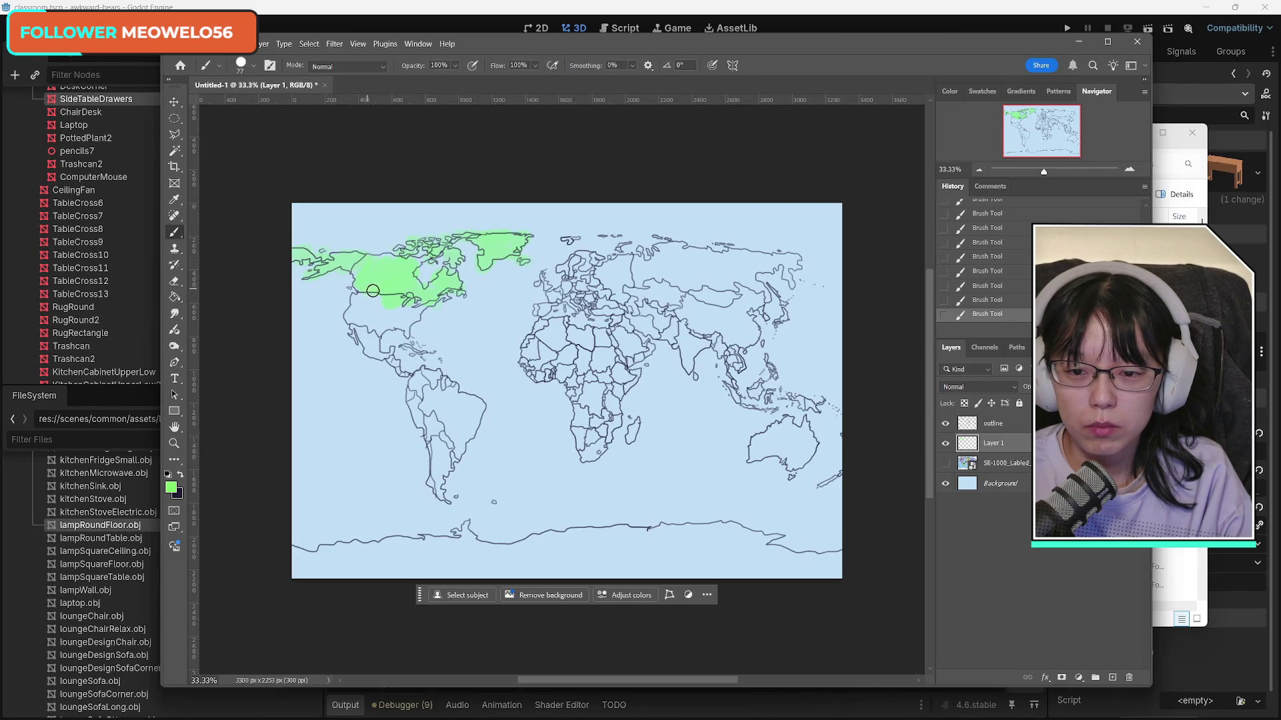
mouse_move(368, 288)
mouse_down()
mouse_move(341, 311)
mouse_move(378, 337)
mouse_move(357, 337)
mouse_move(385, 361)
mouse_move(399, 314)
mouse_move(422, 308)
mouse_move(455, 369)
mouse_move(390, 355)
mouse_move(436, 425)
mouse_move(457, 416)
mouse_move(441, 477)
mouse_move(435, 459)
mouse_move(447, 498)
mouse_move(458, 420)
mouse_move(482, 403)
mouse_move(456, 390)
mouse_move(470, 406)
mouse_up()
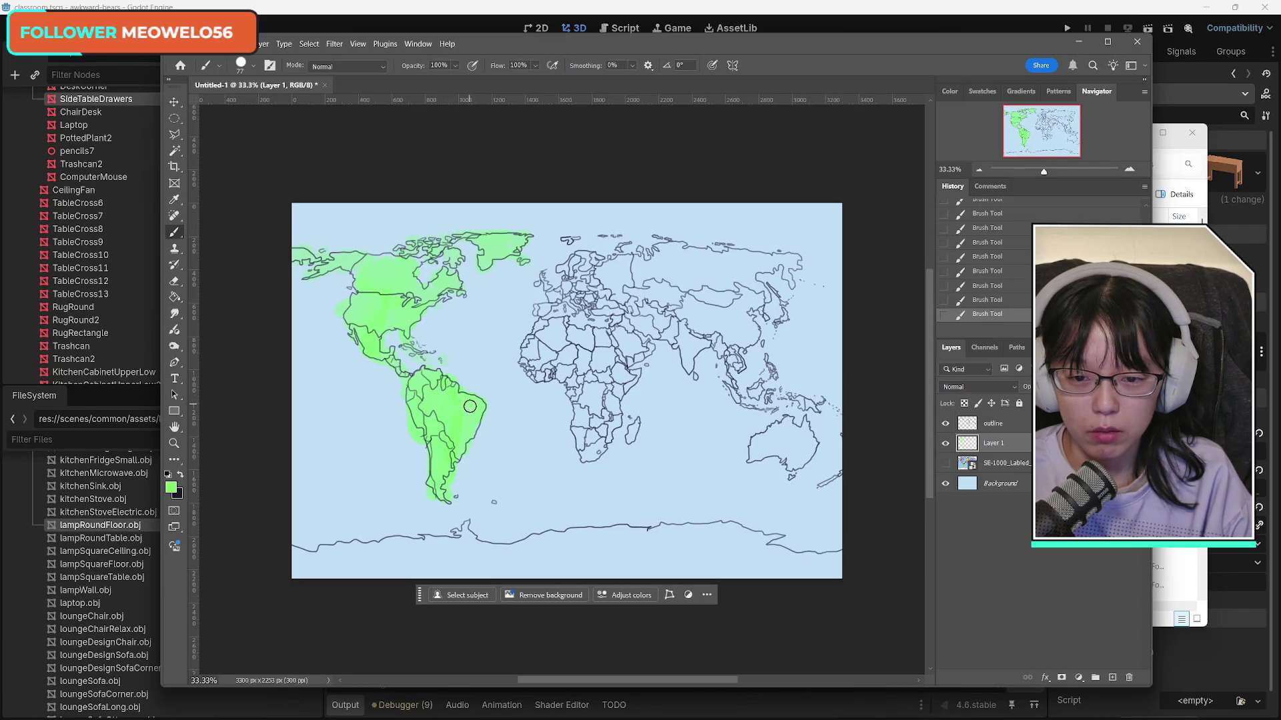
click(493, 504)
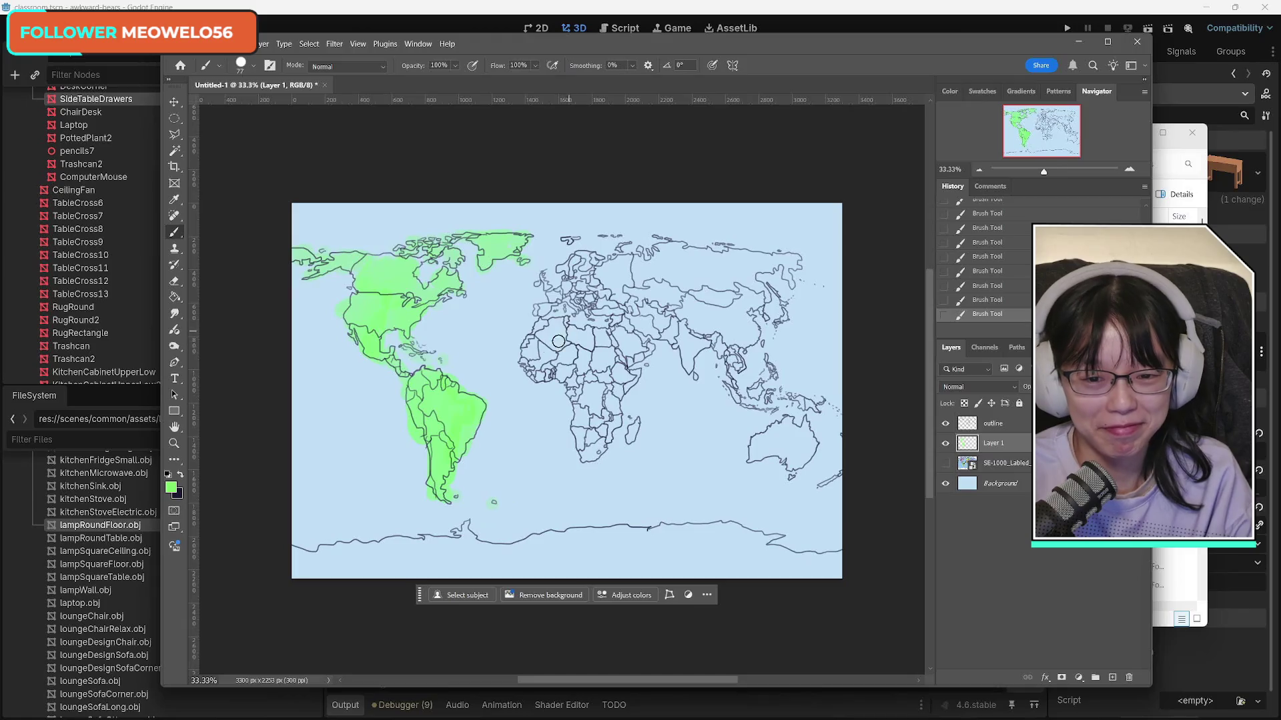
mouse_move(559, 341)
mouse_down()
mouse_move(535, 337)
mouse_move(537, 355)
mouse_move(612, 339)
mouse_move(644, 350)
mouse_move(584, 353)
mouse_move(573, 391)
mouse_move(591, 456)
mouse_up()
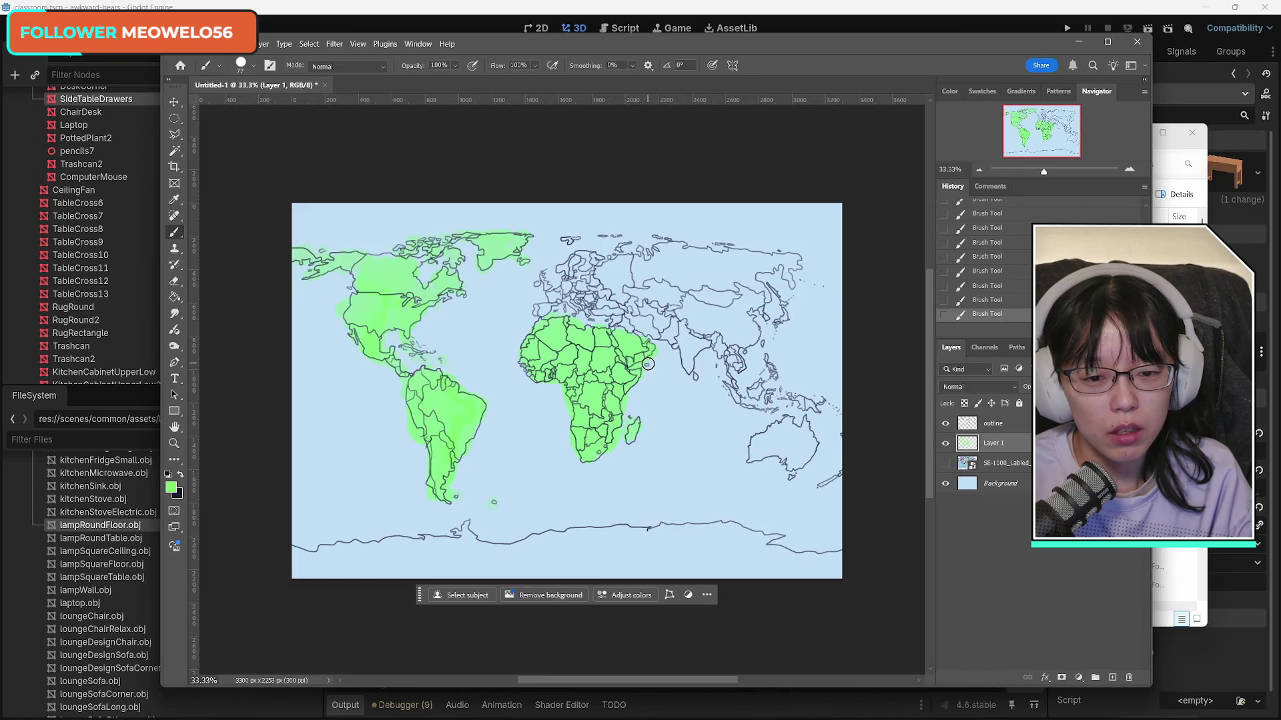
Step: Brush green over Morocco, Iberia, Siberia, Mongolia, China, Australia and New Zealand
mouse_move(542, 308)
mouse_down()
mouse_move(542, 275)
mouse_move(570, 310)
mouse_move(610, 301)
mouse_move(576, 269)
mouse_move(577, 256)
mouse_move(597, 260)
mouse_move(574, 240)
mouse_move(619, 239)
mouse_move(628, 265)
mouse_move(604, 273)
mouse_move(653, 271)
mouse_move(621, 298)
mouse_move(637, 276)
mouse_move(673, 276)
mouse_move(642, 252)
mouse_move(794, 260)
mouse_move(781, 324)
mouse_move(747, 265)
mouse_up()
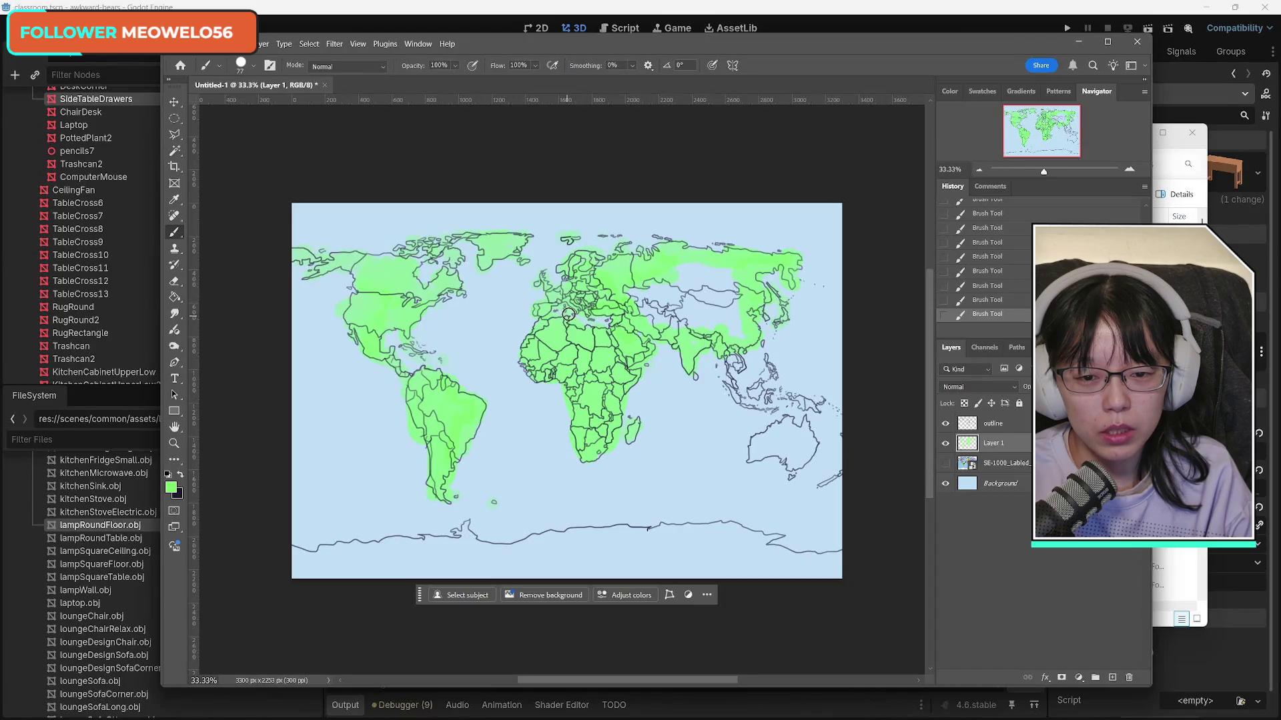
mouse_move(692, 267)
mouse_down()
mouse_move(634, 312)
mouse_move(733, 297)
mouse_move(694, 337)
mouse_move(745, 329)
mouse_up()
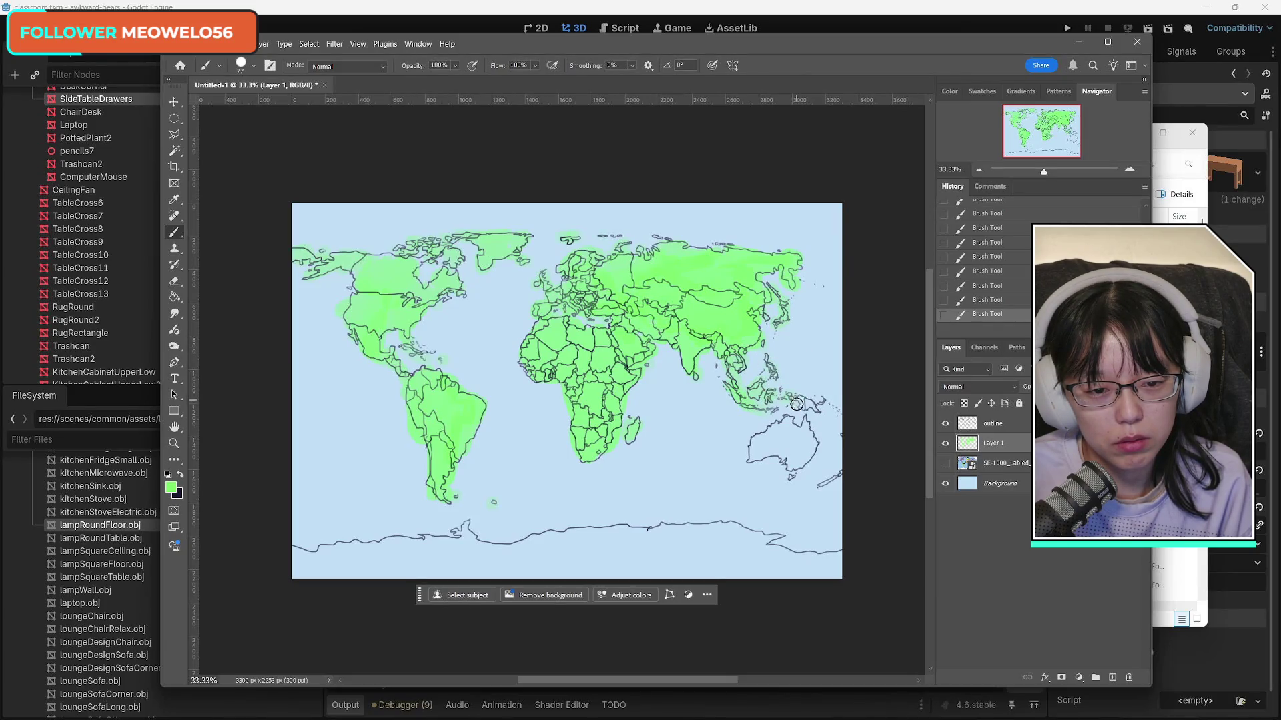
mouse_move(793, 428)
mouse_down()
mouse_move(760, 444)
mouse_move(804, 460)
mouse_move(805, 425)
mouse_up()
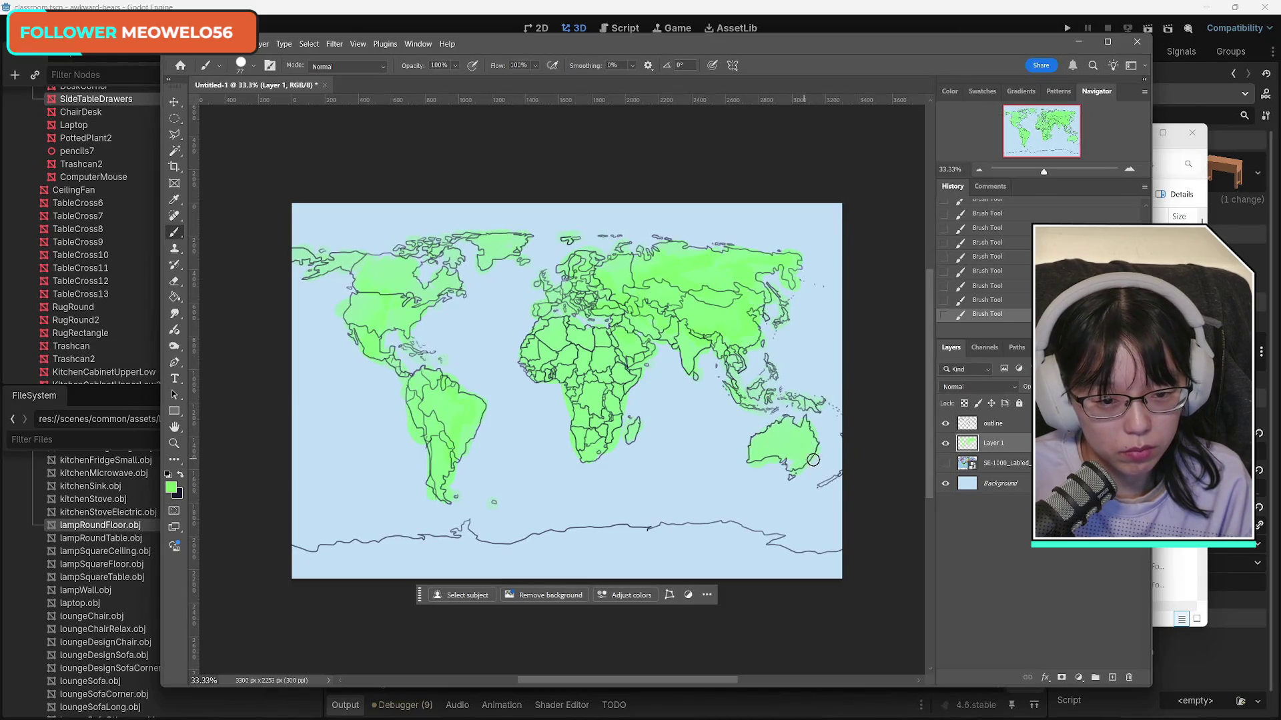
drag(790, 477, 827, 481)
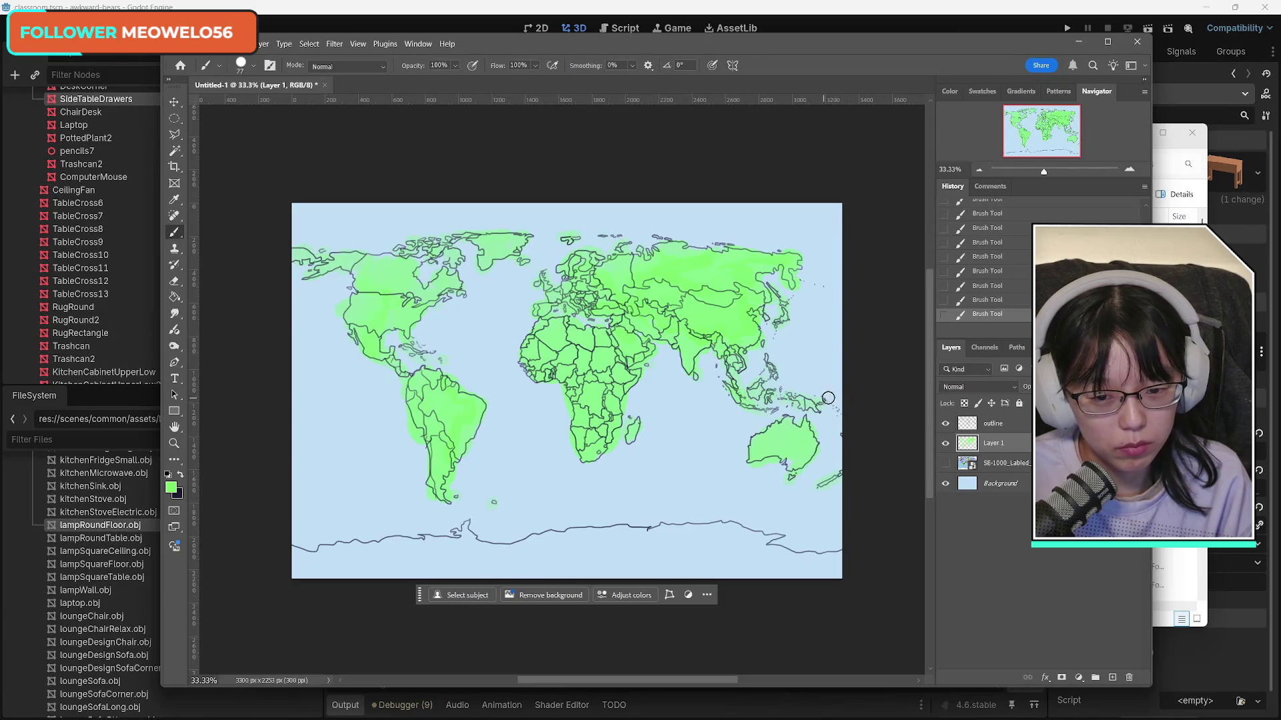
Step: Set the foreground colour to #ffffff, undoing a misplaced trial stroke along Antarctica
click(171, 488)
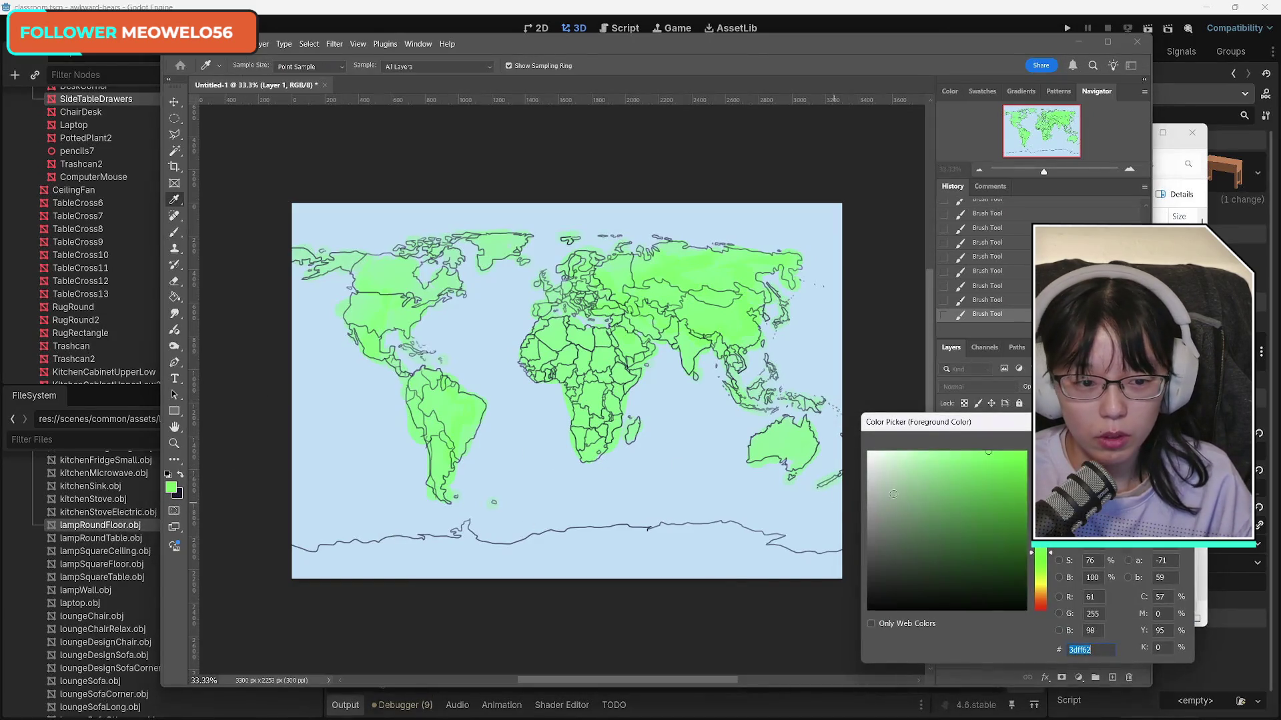
text(ffffff)
key(Return)
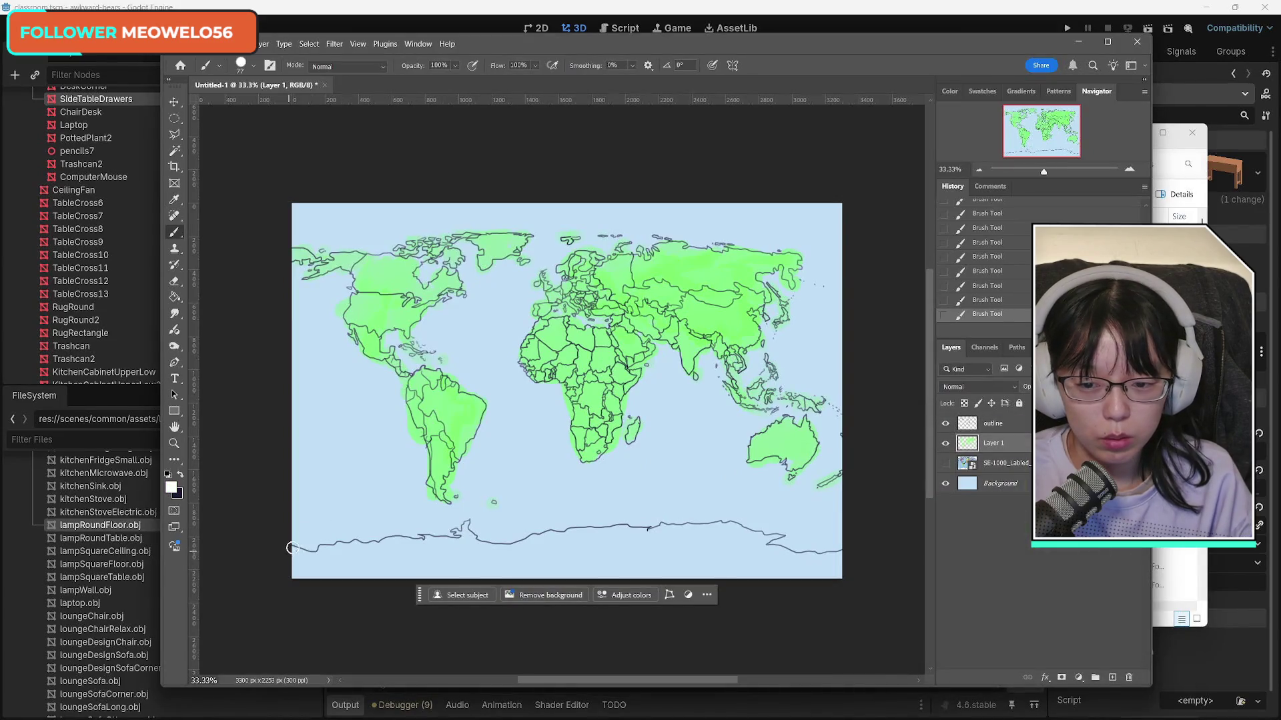
mouse_move(292, 548)
mouse_down()
mouse_move(385, 579)
mouse_move(436, 566)
mouse_move(334, 549)
mouse_move(627, 550)
mouse_move(572, 566)
mouse_move(691, 573)
mouse_move(527, 543)
mouse_move(687, 528)
mouse_move(777, 544)
mouse_move(677, 554)
mouse_move(771, 554)
mouse_move(707, 568)
mouse_move(852, 557)
mouse_move(763, 533)
mouse_up()
key(ctrl+z)
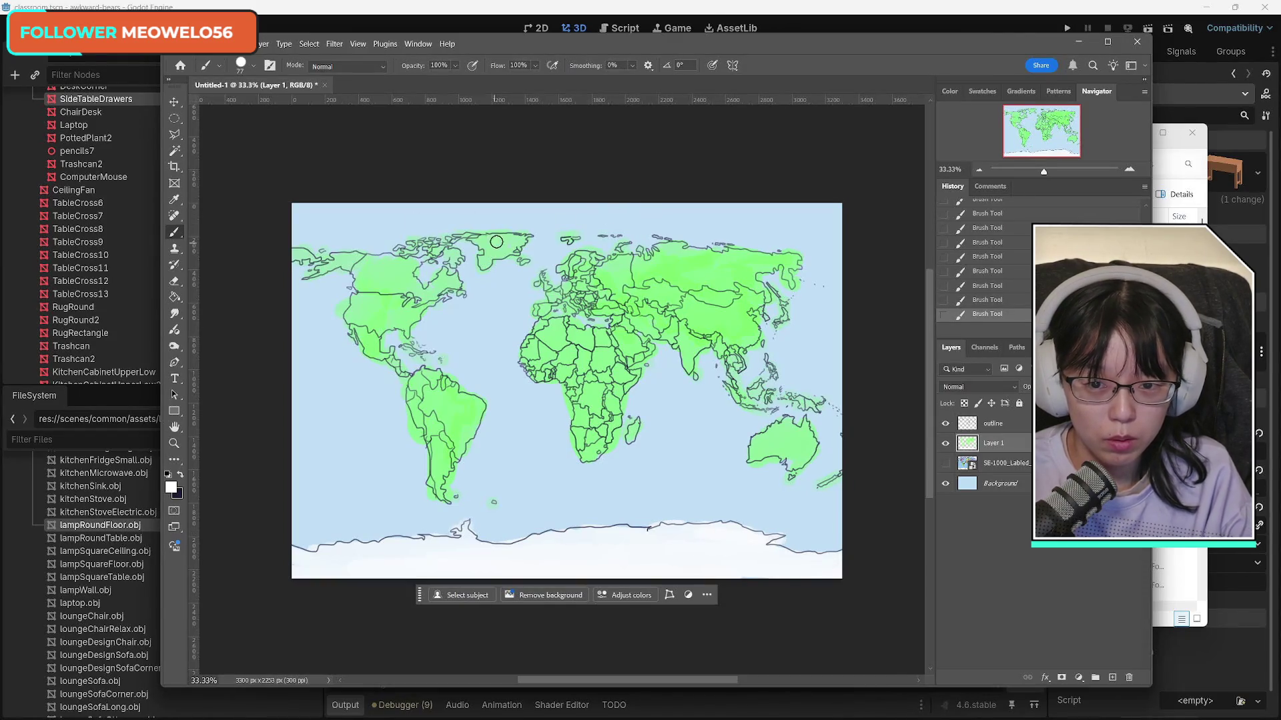
Step: Paint Greenland, northern Scandinavia and Arctic Russia, and the Alaska–Canada Arctic coast white
mouse_move(497, 242)
mouse_down()
mouse_move(461, 236)
mouse_move(517, 244)
mouse_move(408, 243)
mouse_move(419, 260)
mouse_move(377, 260)
mouse_move(402, 268)
mouse_move(300, 255)
mouse_move(386, 270)
mouse_move(370, 287)
mouse_move(450, 280)
mouse_move(444, 250)
mouse_move(402, 250)
mouse_move(446, 242)
mouse_up()
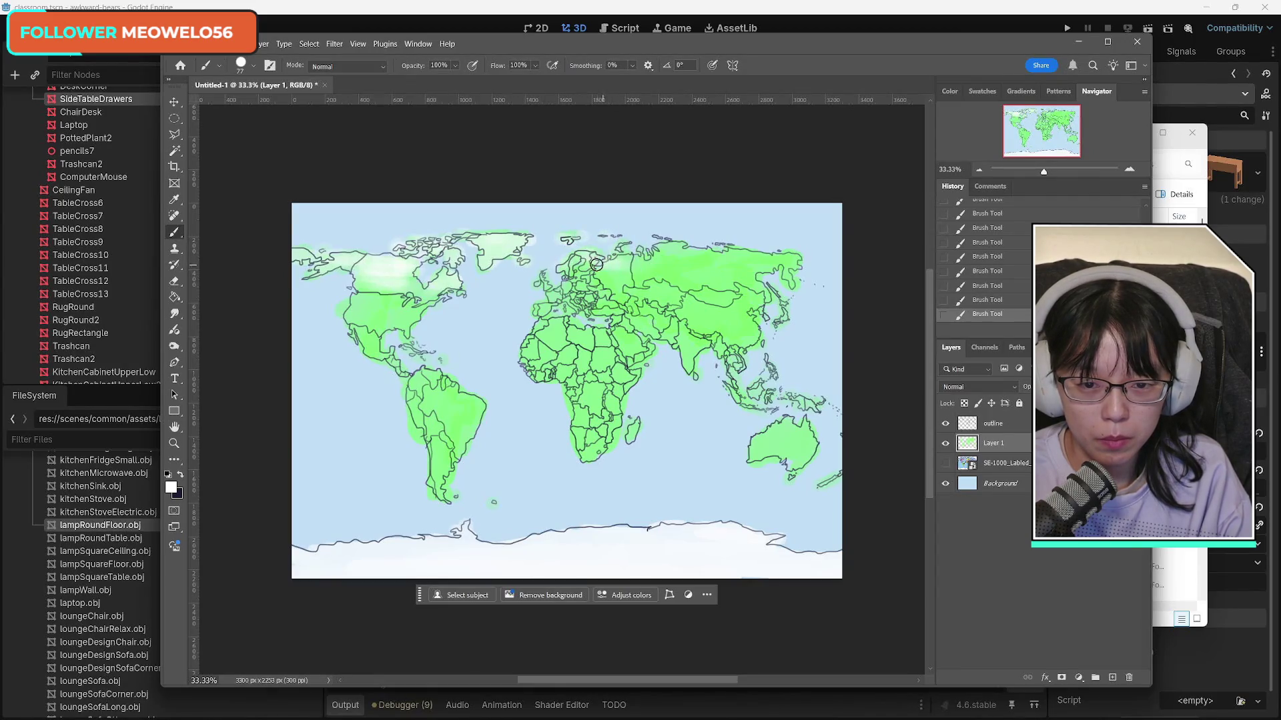
mouse_move(596, 265)
mouse_down()
mouse_move(587, 270)
mouse_move(640, 273)
mouse_move(673, 267)
mouse_move(616, 252)
mouse_move(684, 264)
mouse_move(694, 248)
mouse_move(617, 266)
mouse_move(791, 263)
mouse_move(757, 272)
mouse_move(767, 293)
mouse_move(789, 270)
mouse_move(751, 267)
mouse_up()
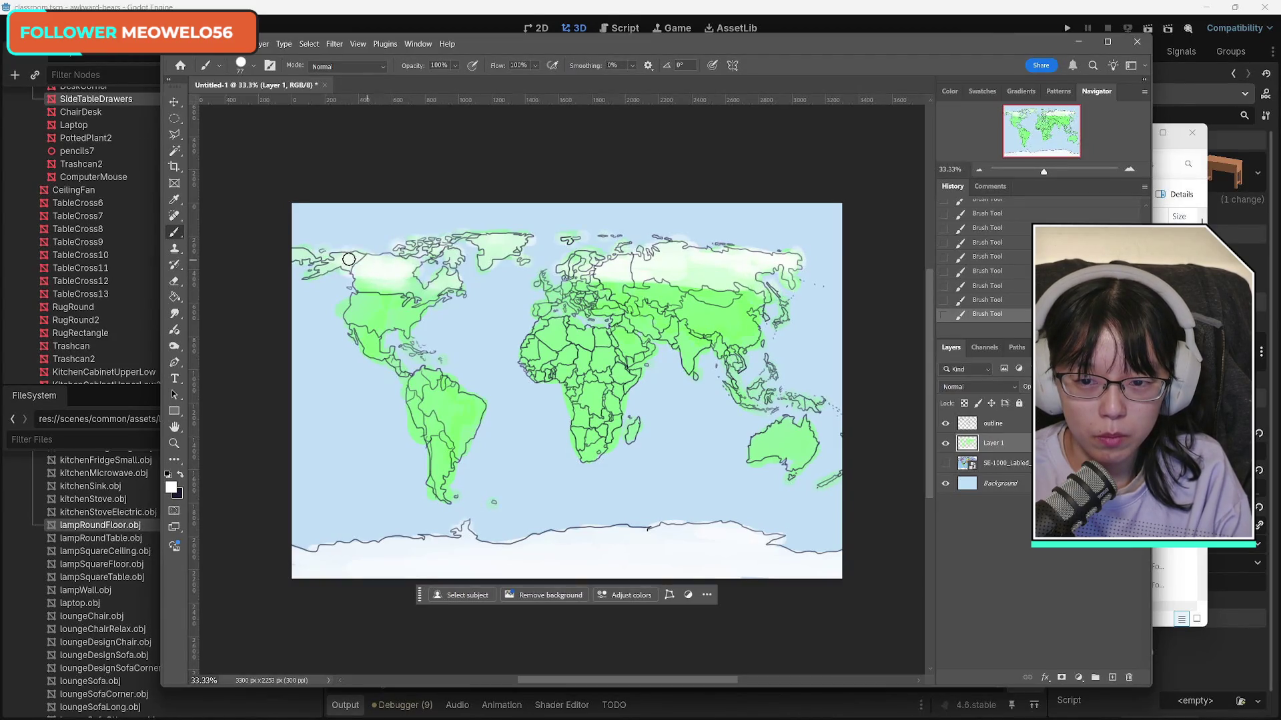
mouse_move(348, 258)
mouse_down()
mouse_move(297, 256)
mouse_move(473, 256)
mouse_move(427, 241)
mouse_move(502, 241)
mouse_up()
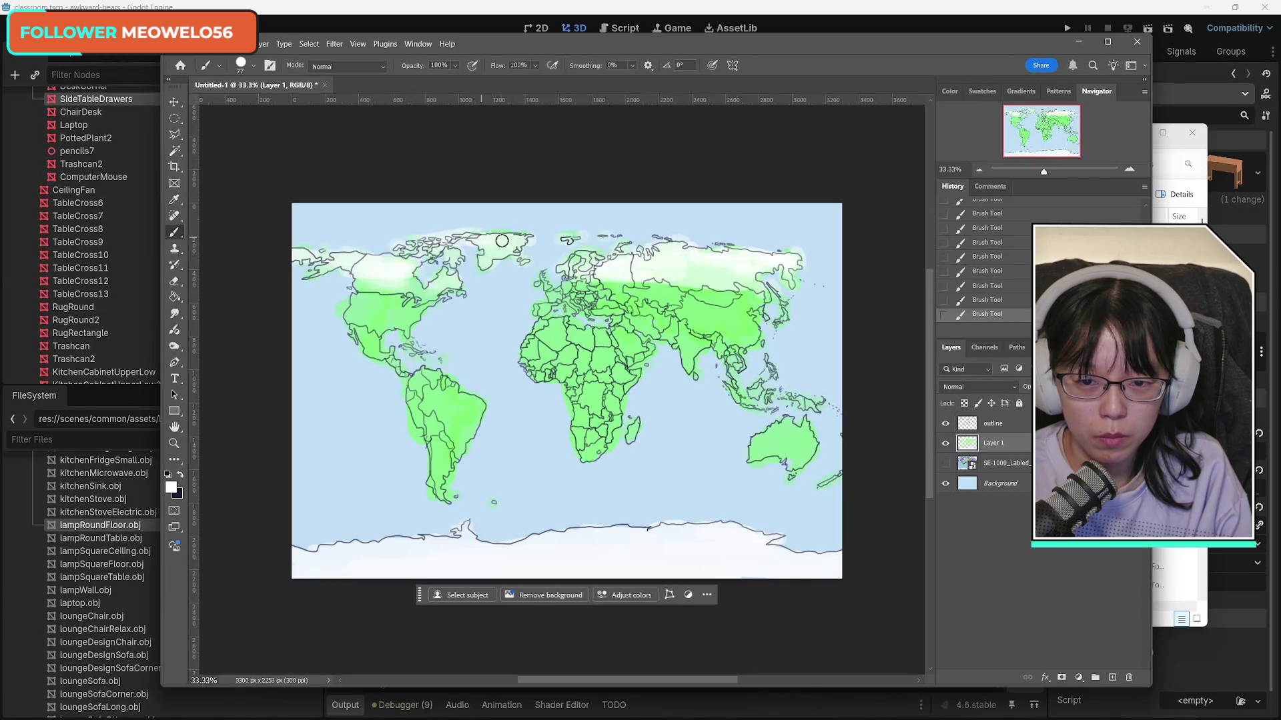
click(177, 488)
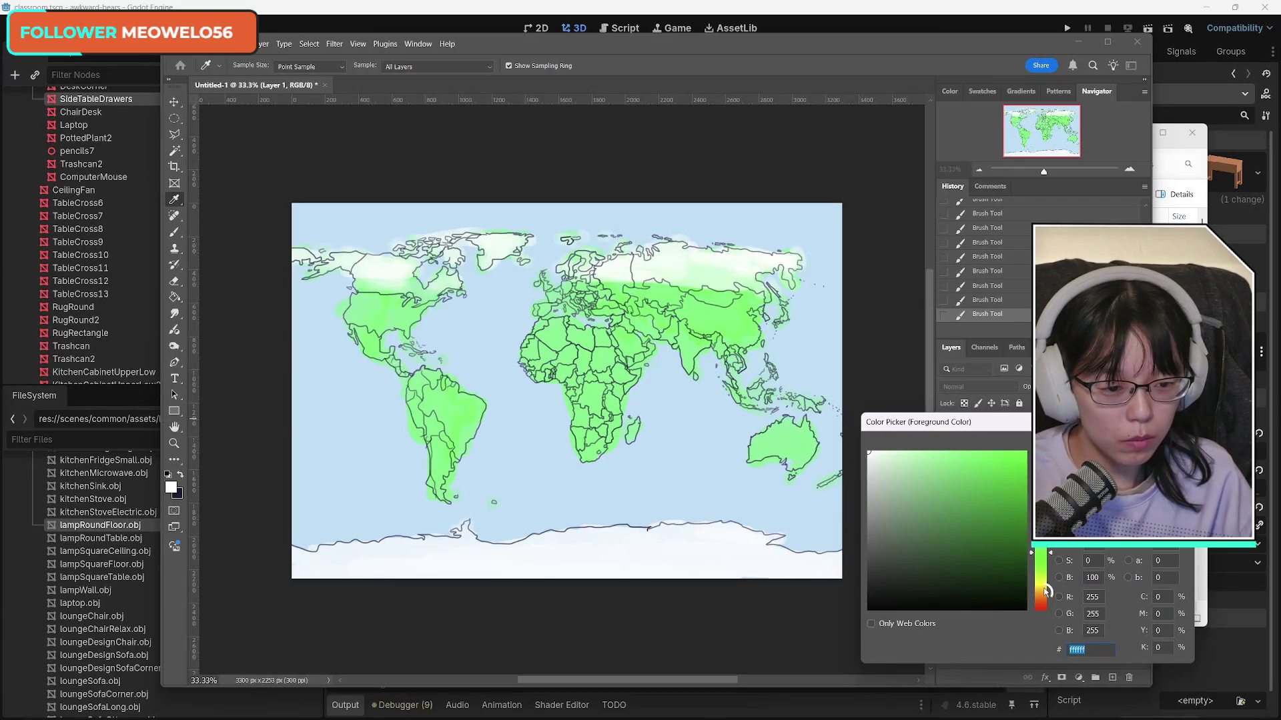
Step: Pick sandy beige #f4ca93 as the new paint colour
drag(1046, 591, 1042, 596)
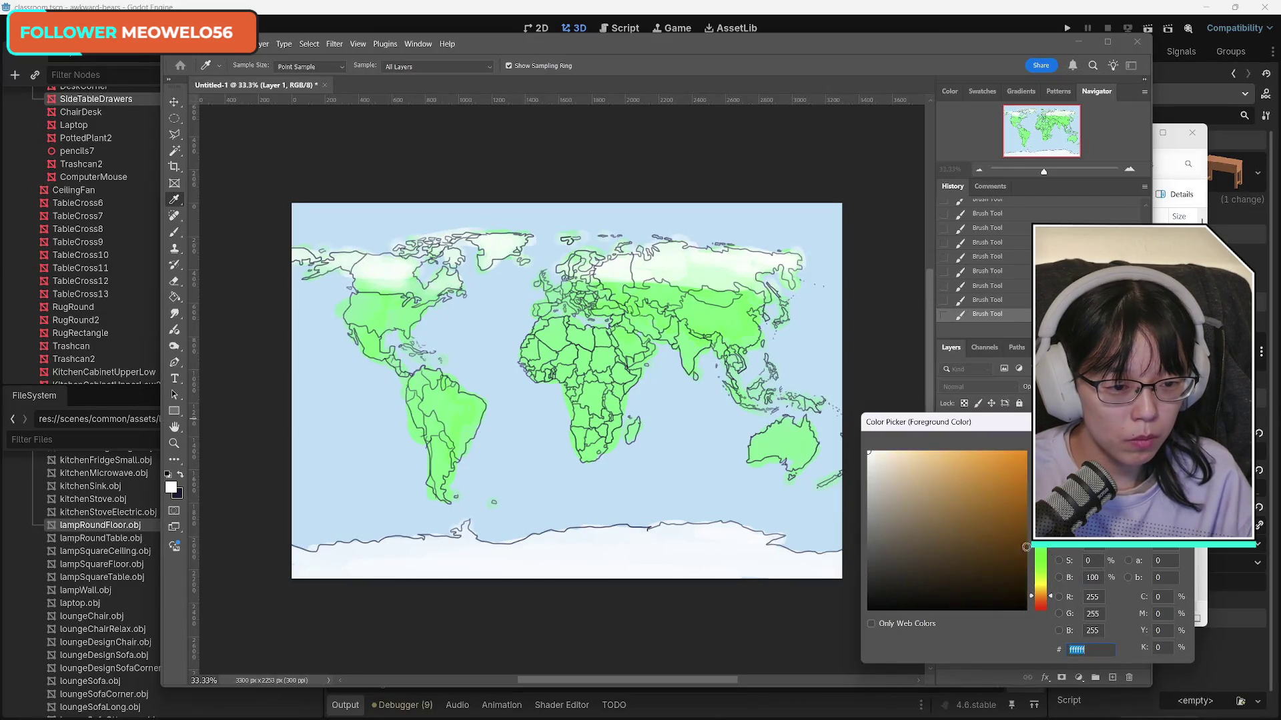
click(932, 460)
key(Return)
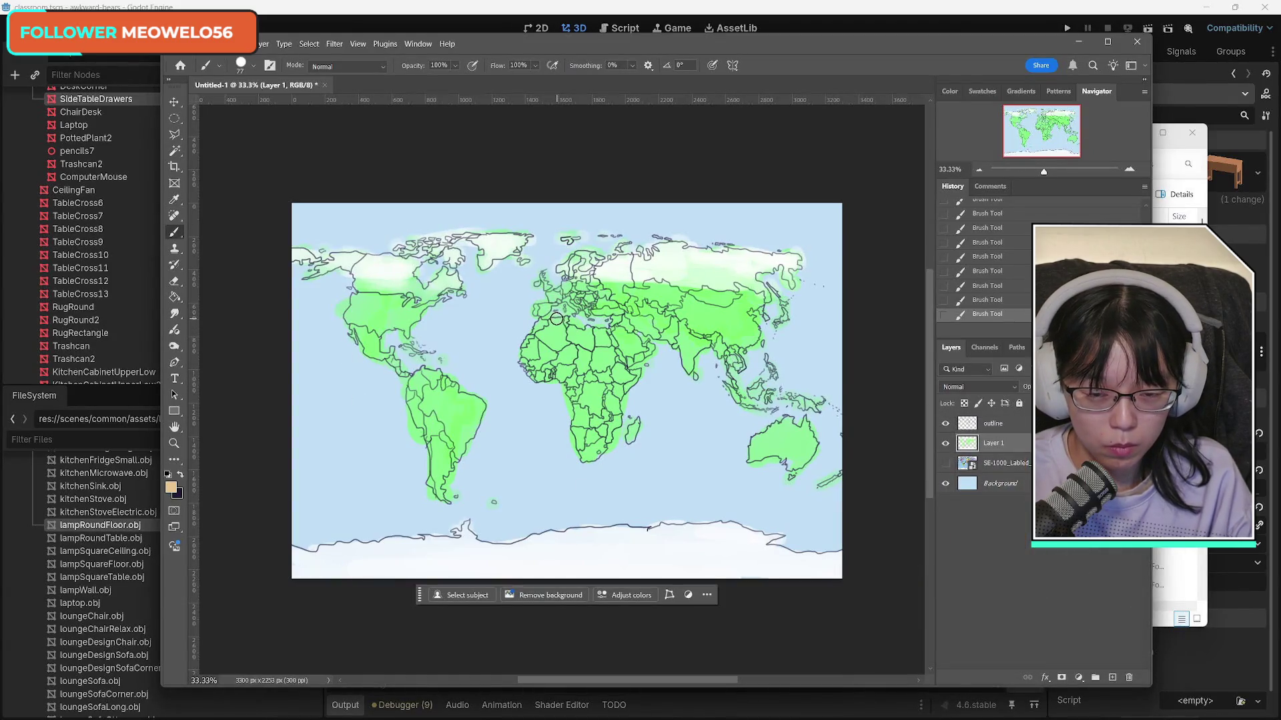
Step: Delete the labelled world-map reference layer after checking Layer 1's painting
click(945, 443)
click(945, 443)
click(1008, 464)
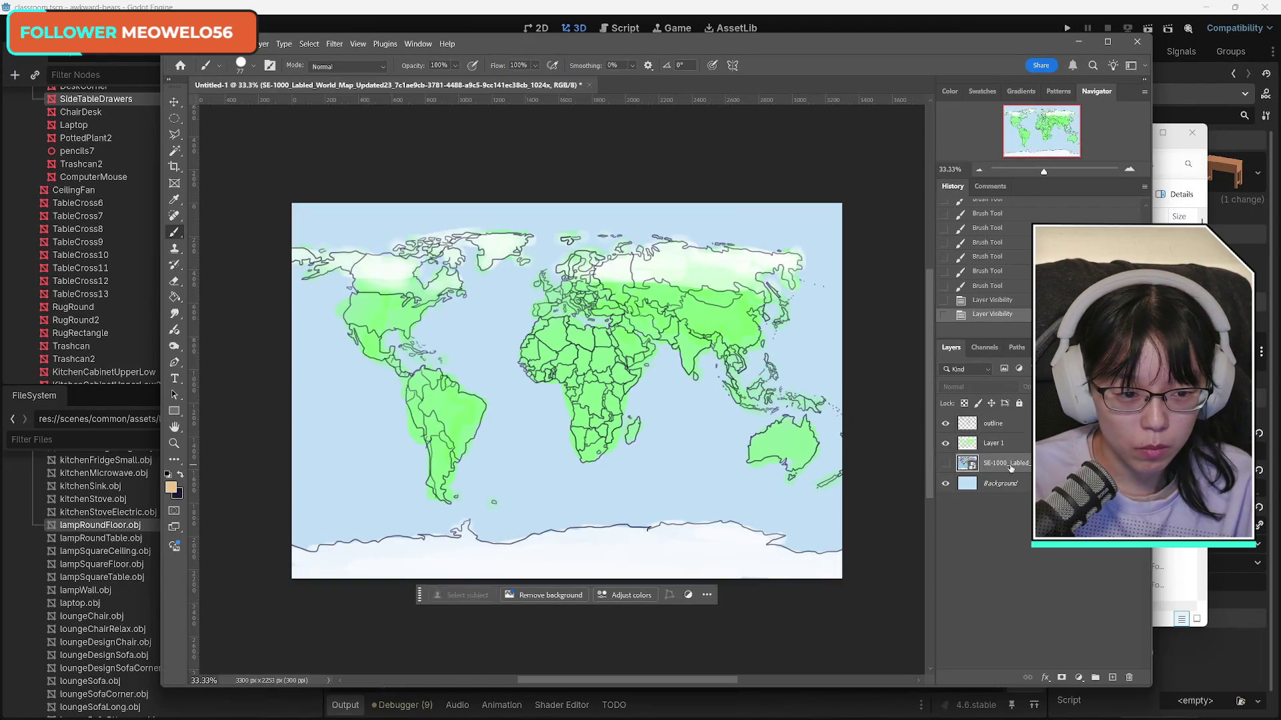
key(Delete)
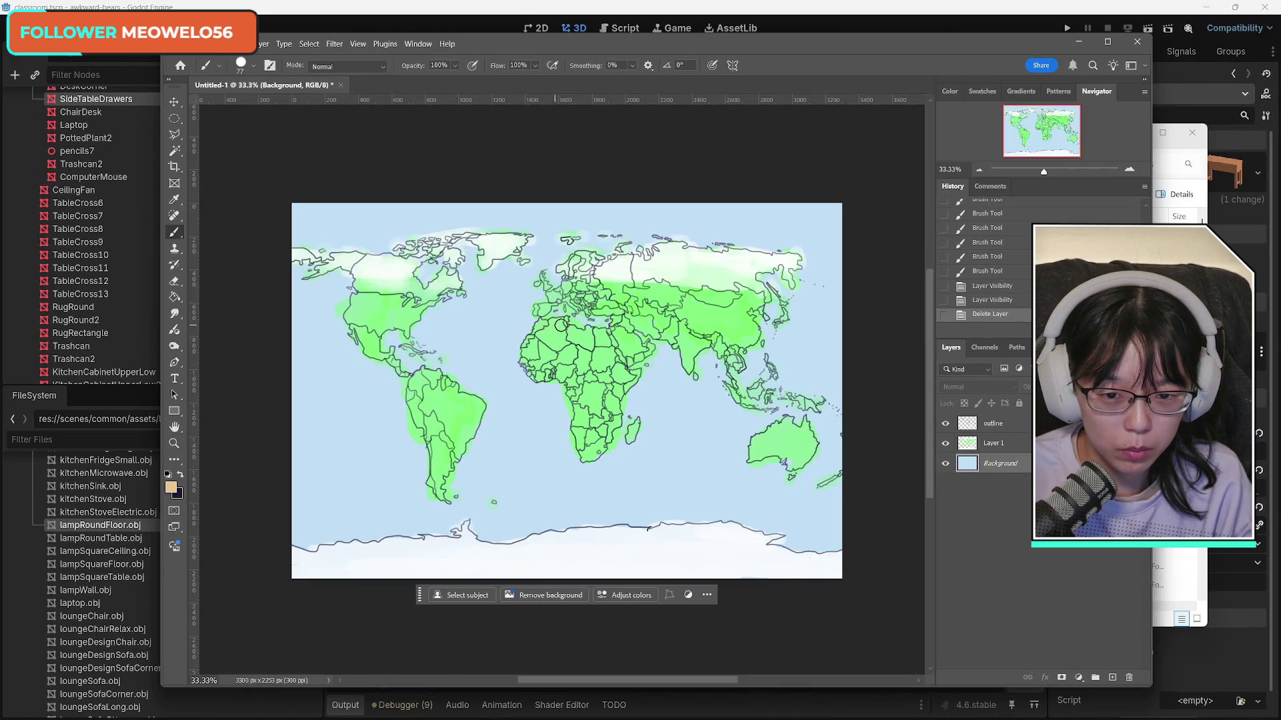
Step: Undo trial beige strokes over North Africa and delete the reference map layer again
drag(561, 325, 539, 330)
drag(553, 327, 540, 329)
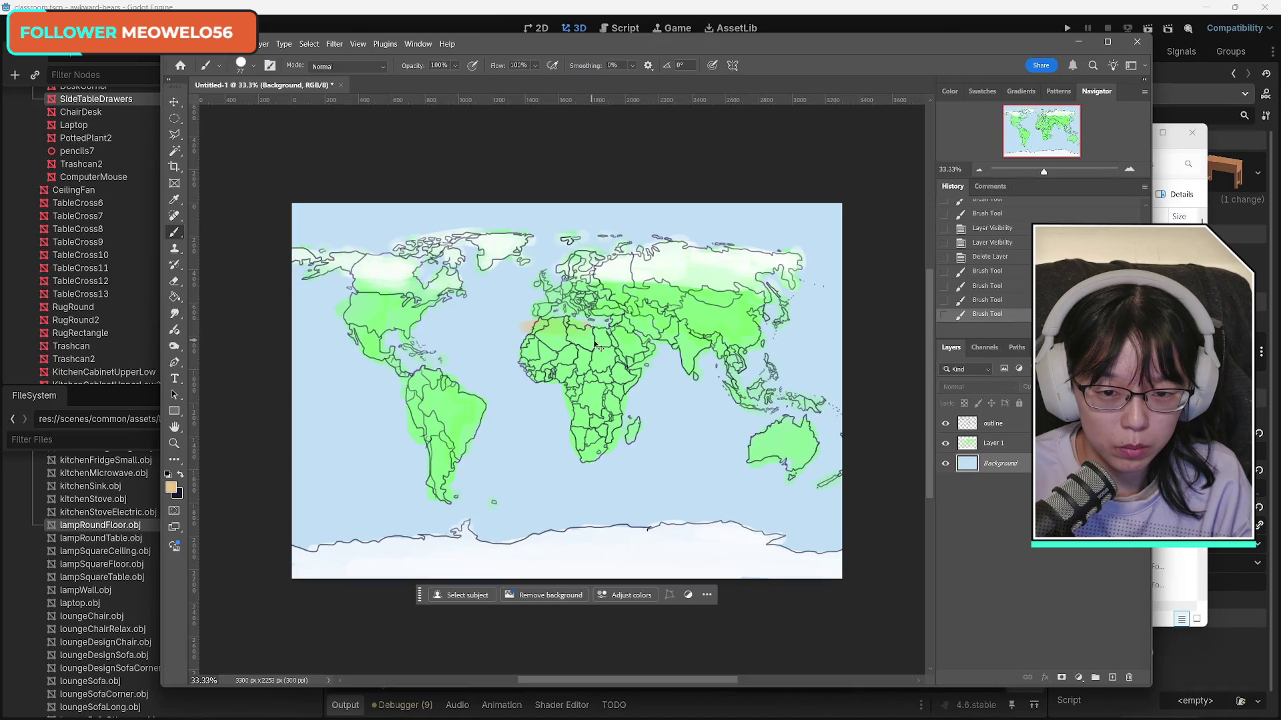
key(ctrl+z)
key(ctrl+z)
key(ctrl+z)
key(ctrl+z)
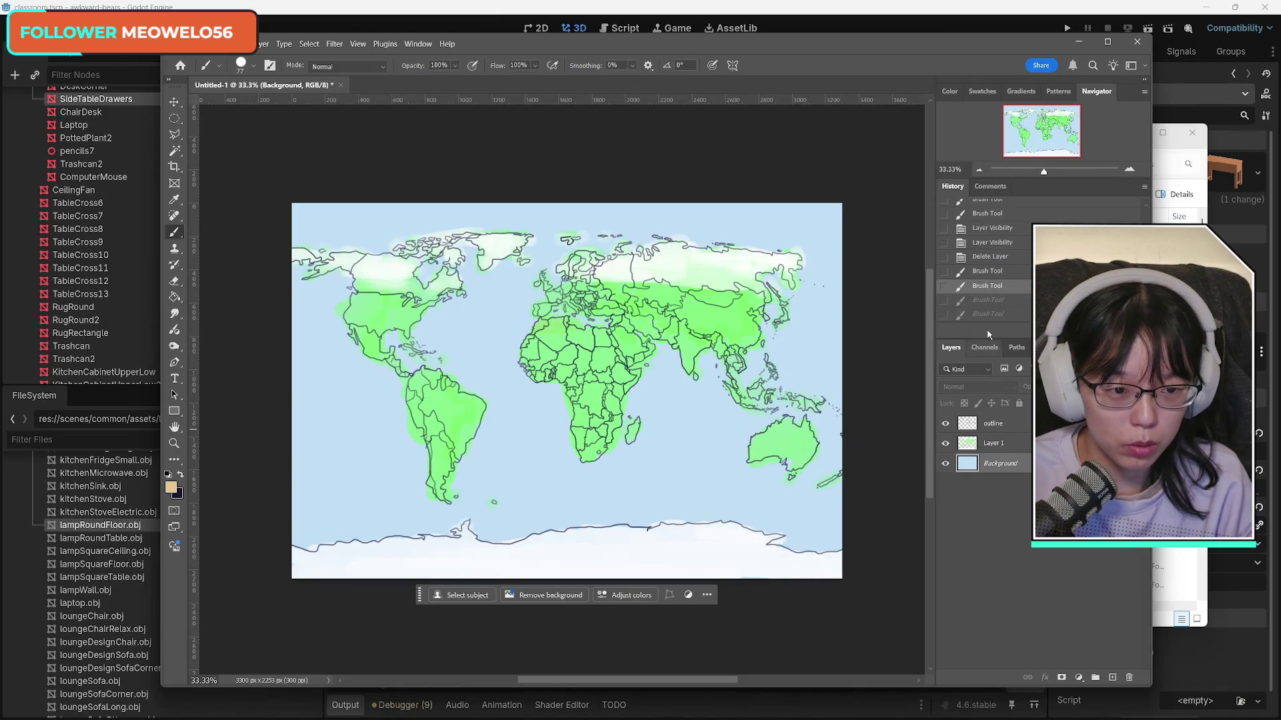
click(994, 445)
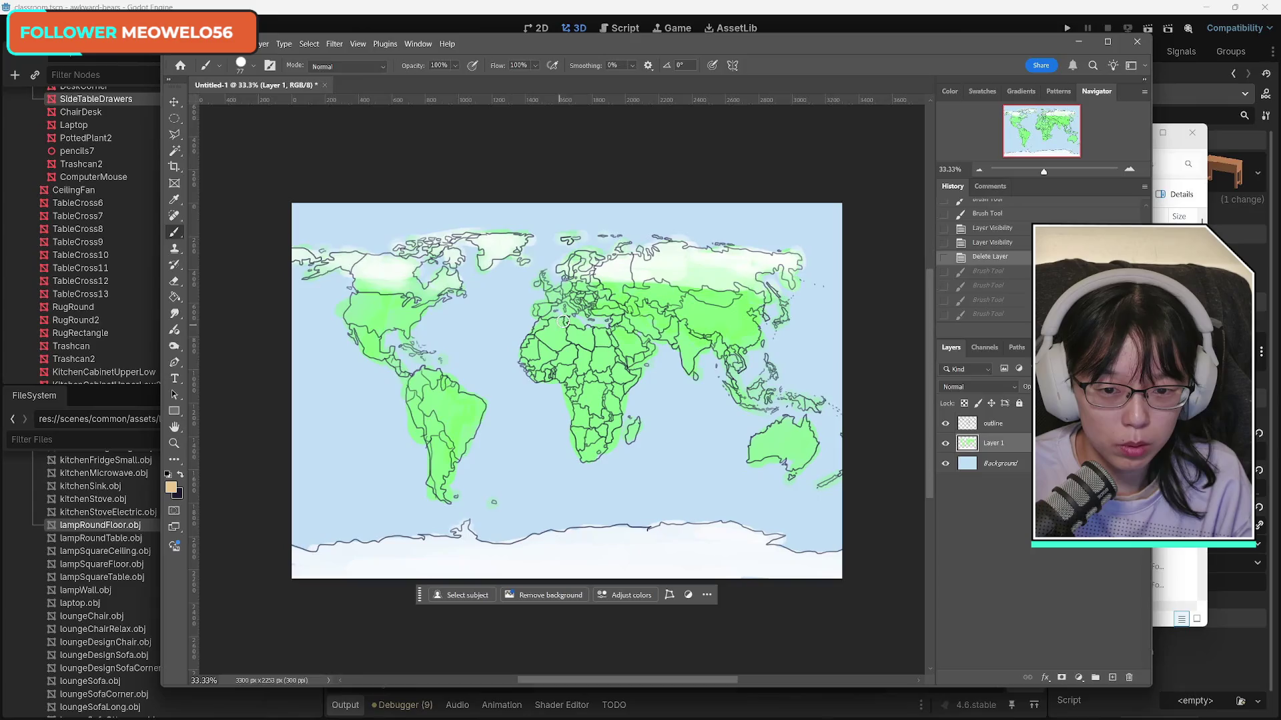
key(ctrl+shift+z)
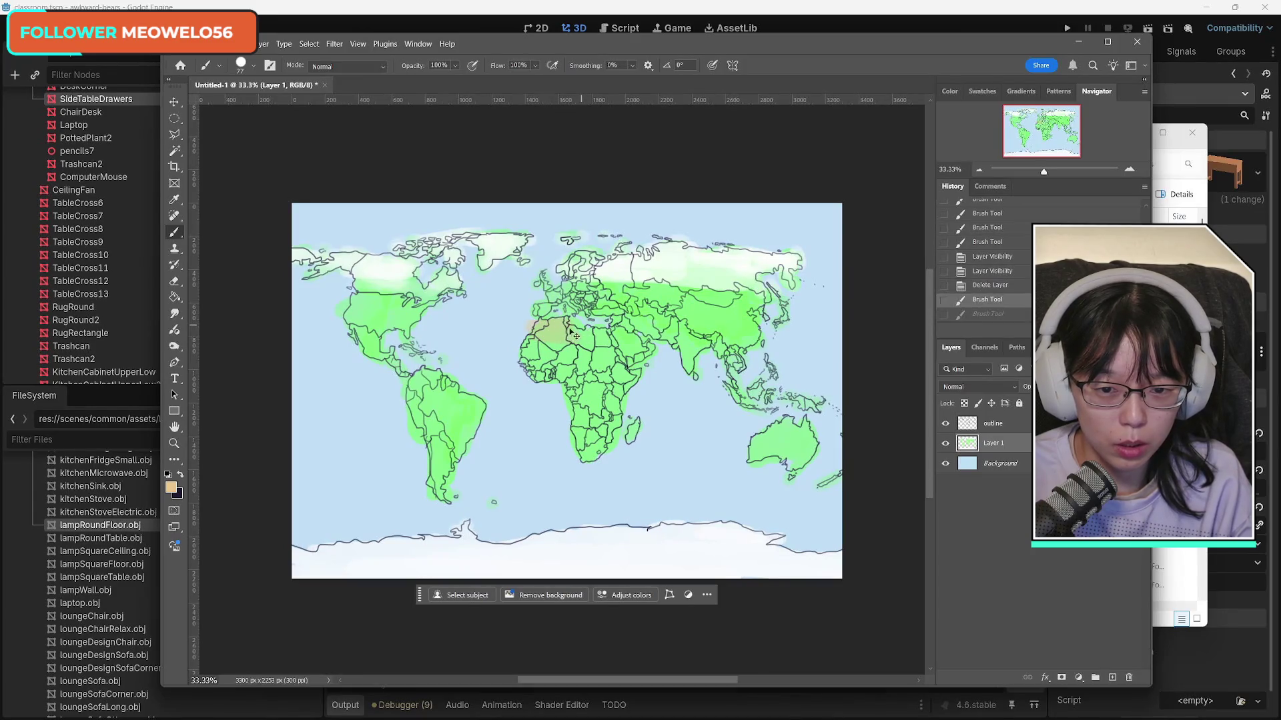
key(ctrl+z)
key(ctrl+z)
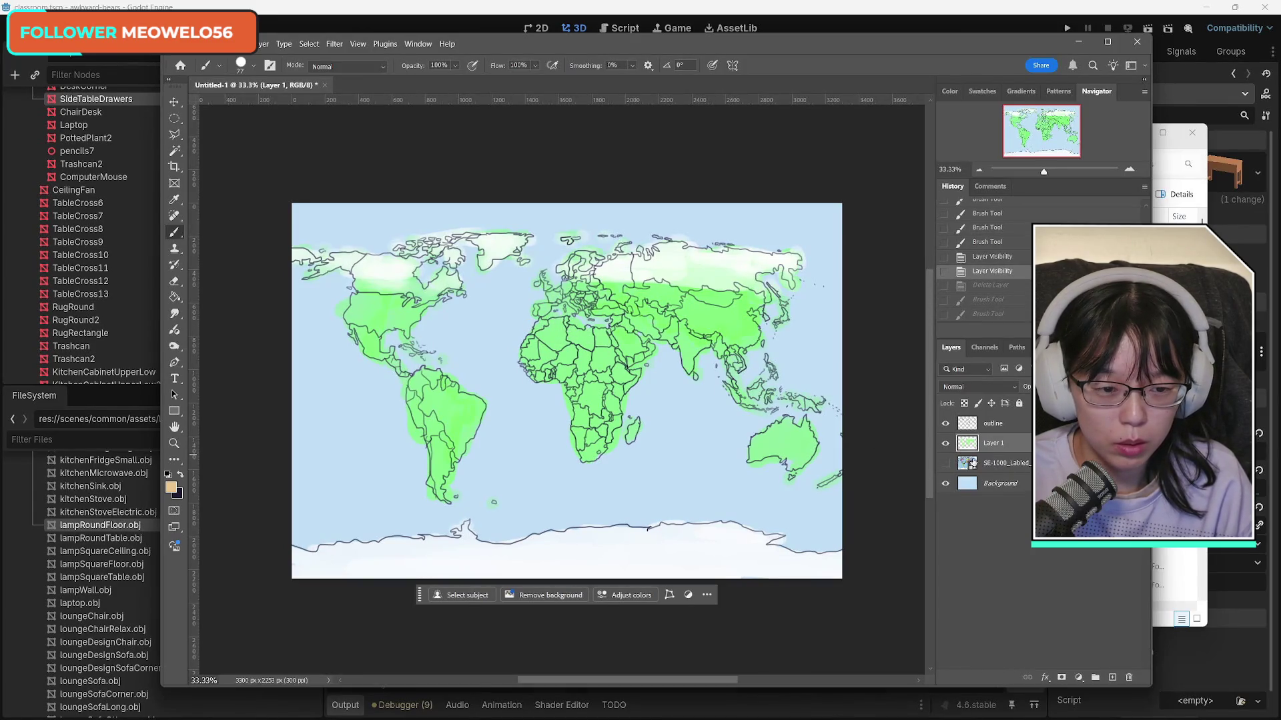
click(974, 463)
key(Delete)
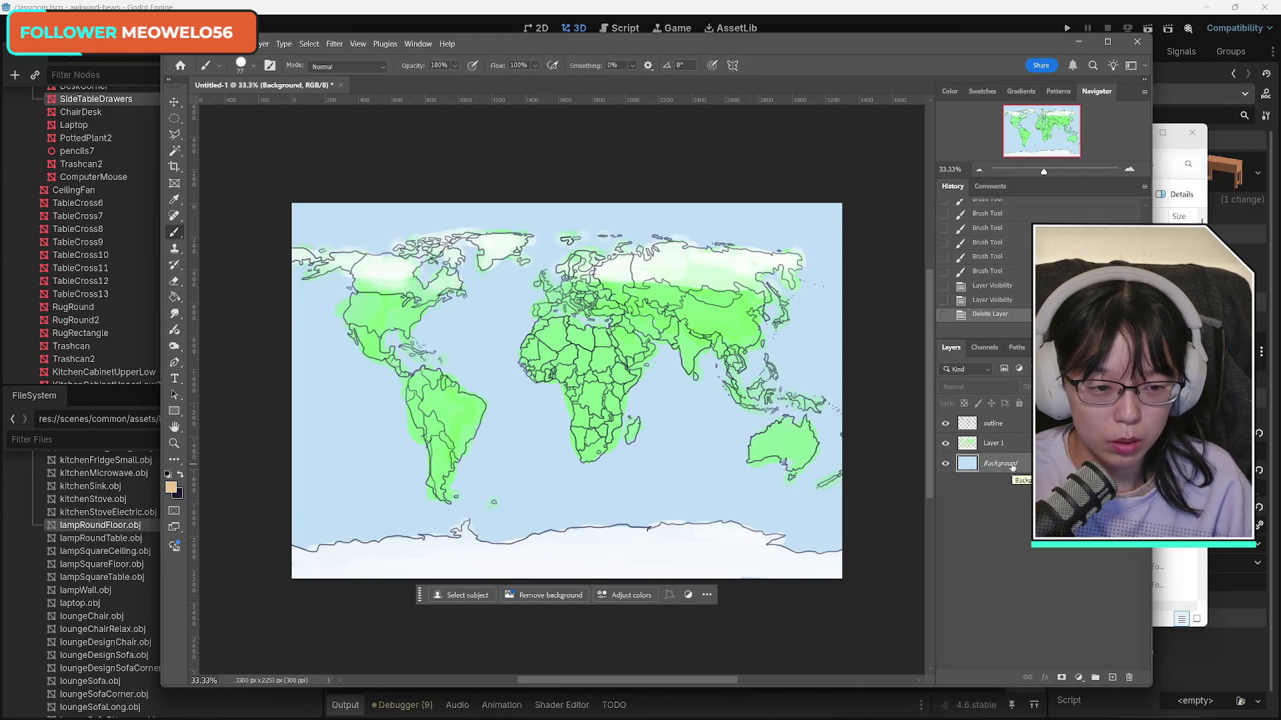
Step: Add a new Layer 2 and dab tan desert paint over North Africa
click(1112, 678)
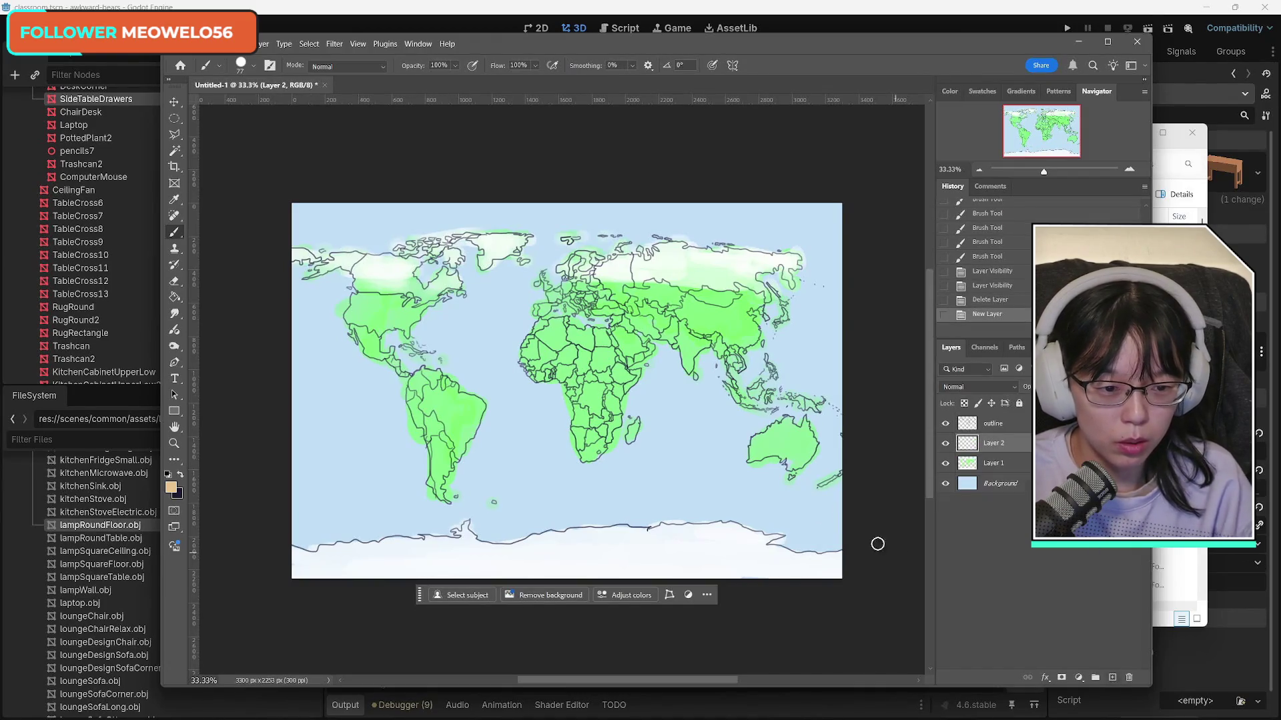
mouse_move(557, 322)
mouse_down()
mouse_move(530, 342)
mouse_move(582, 329)
mouse_move(566, 349)
mouse_up()
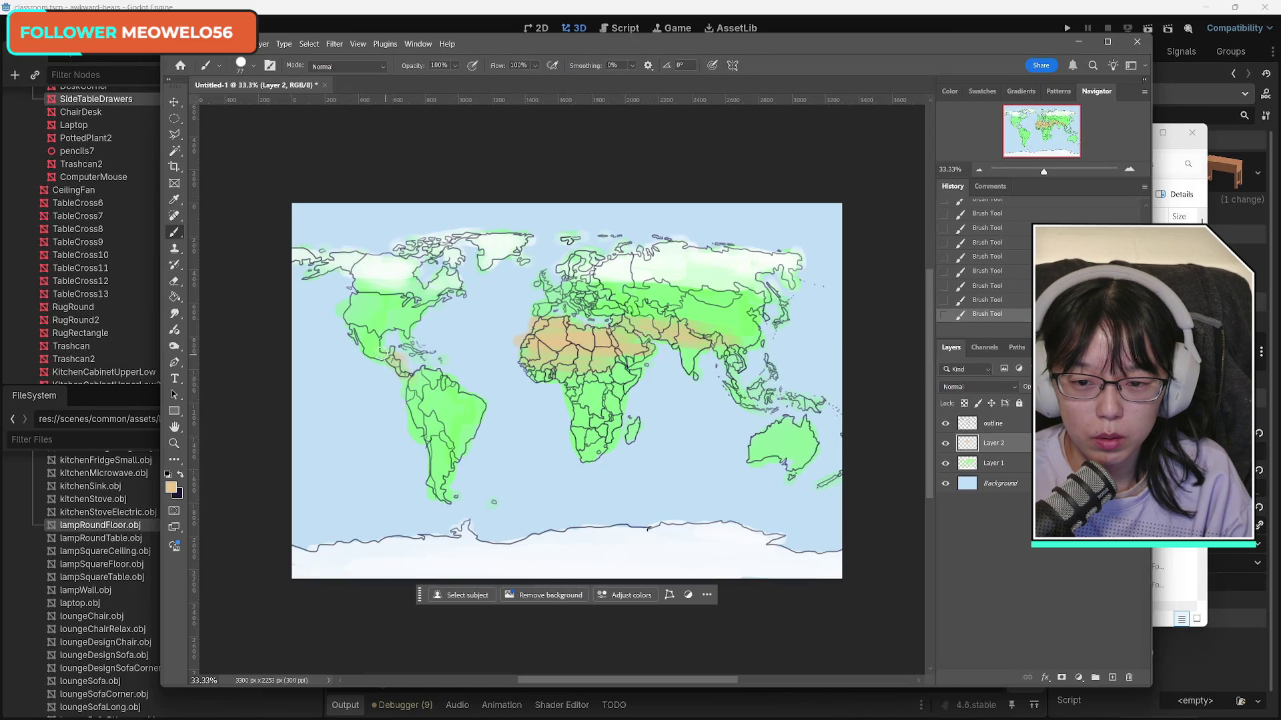
key(ctrl+z)
key(ctrl+z)
key(ctrl+z)
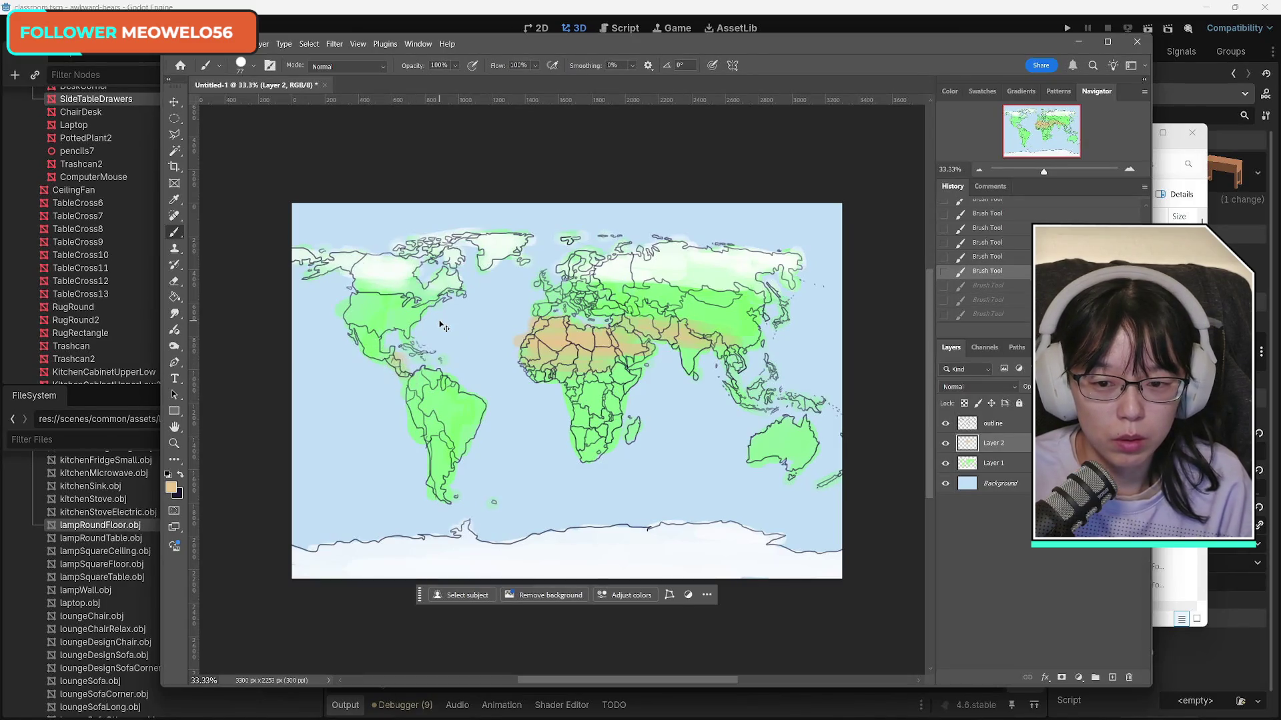
key(ctrl+shift+z)
key(ctrl+shift+z)
key(ctrl+shift+z)
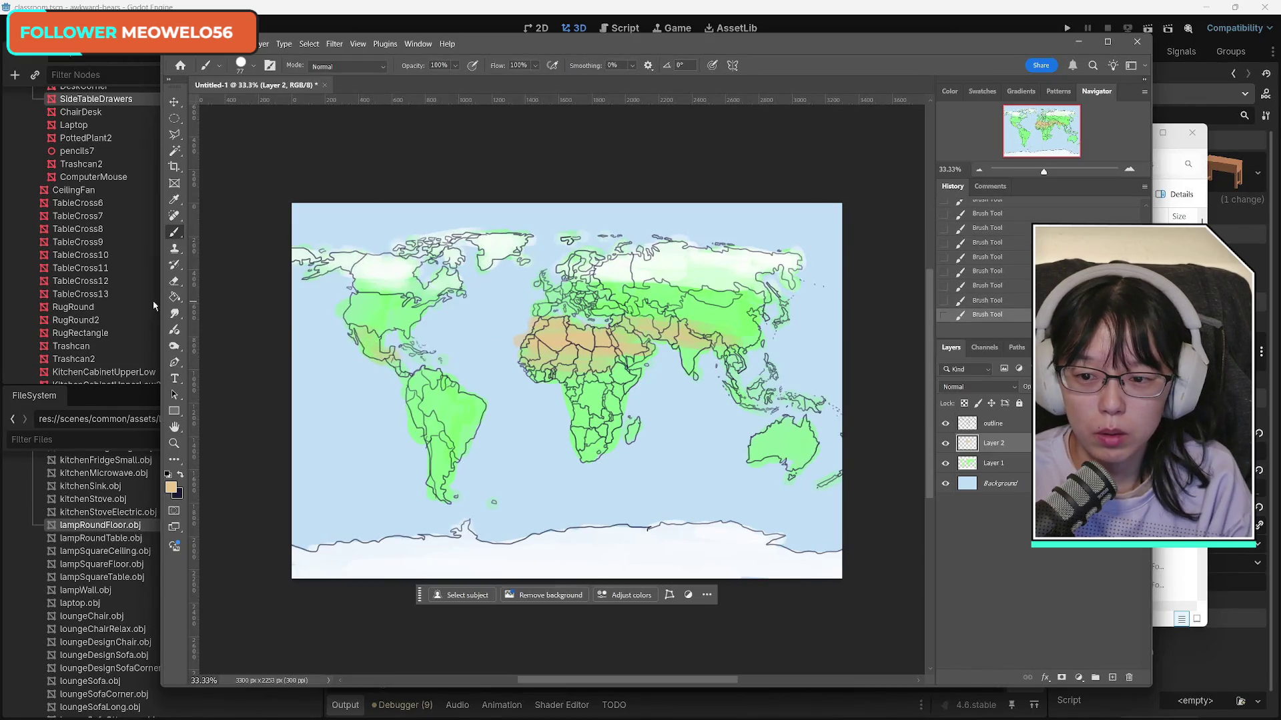
Step: Erase stray tan spots, then paint the desert and Middle East toward India tan
key(e)
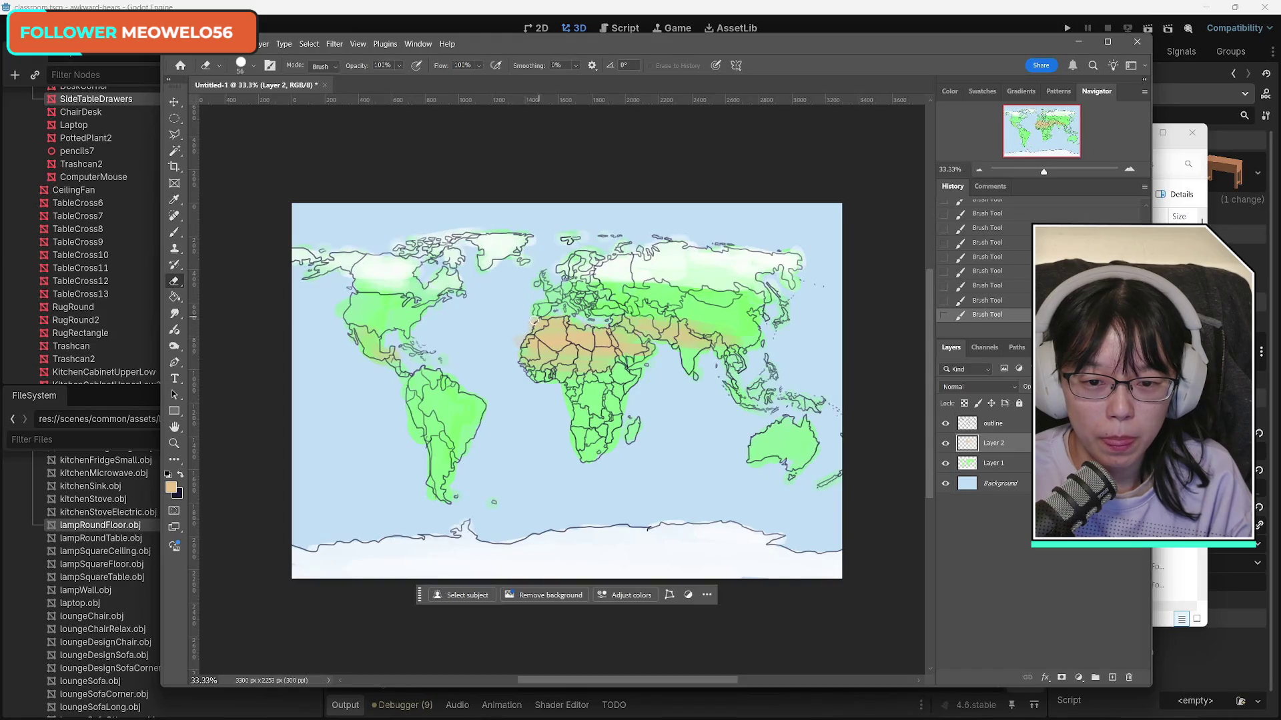
drag(535, 321, 526, 329)
drag(524, 331, 517, 338)
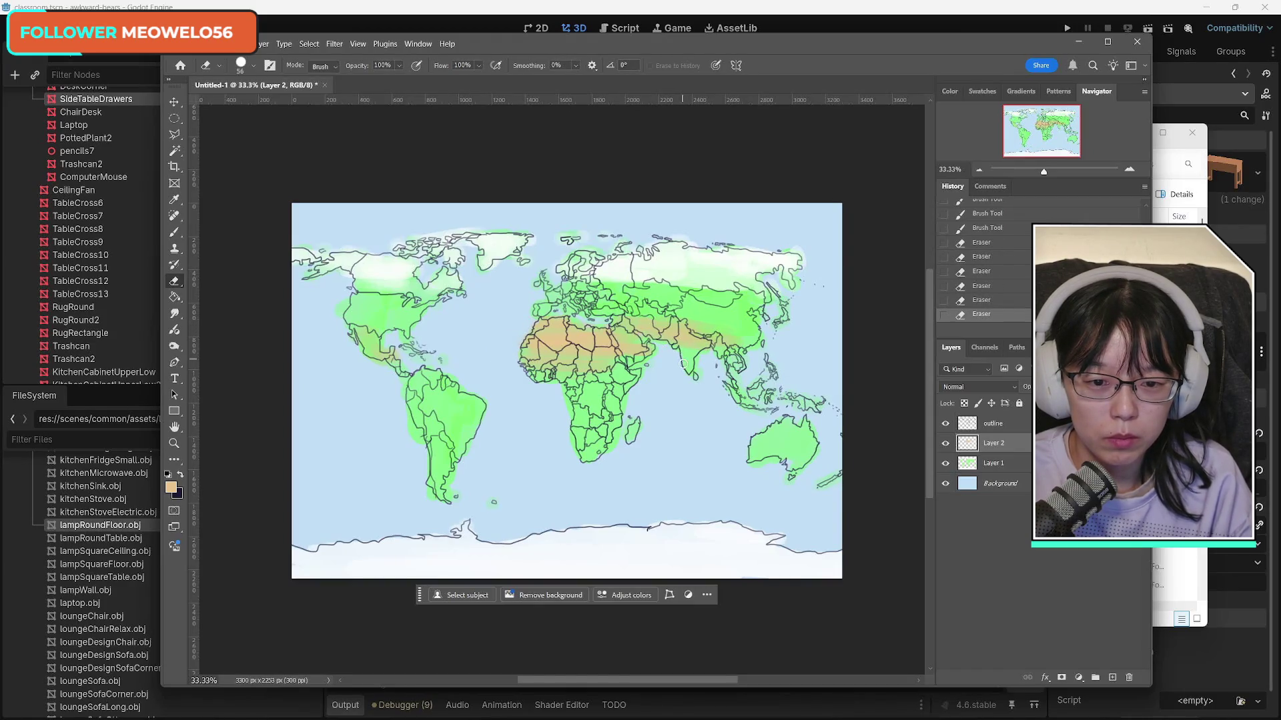
drag(683, 364, 676, 375)
drag(673, 378, 667, 386)
click(174, 232)
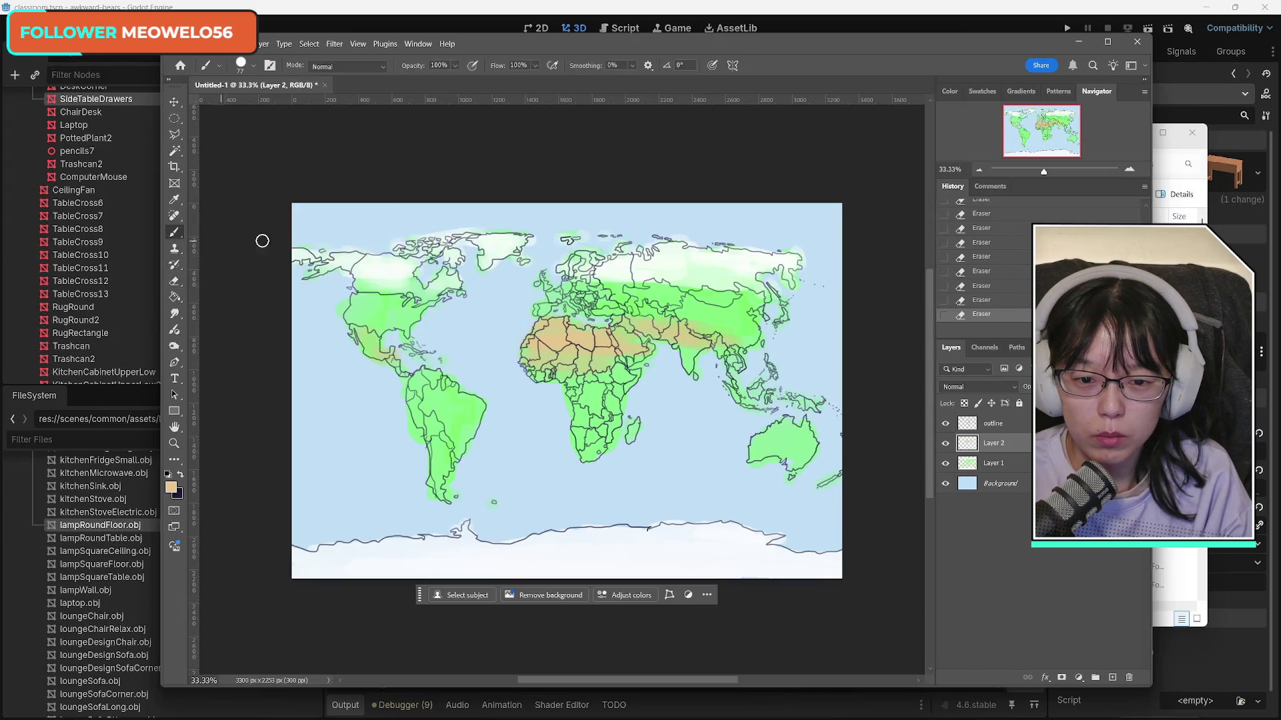
mouse_move(599, 312)
mouse_down()
mouse_move(613, 305)
mouse_move(592, 308)
mouse_up()
drag(590, 306, 657, 324)
drag(660, 327, 691, 341)
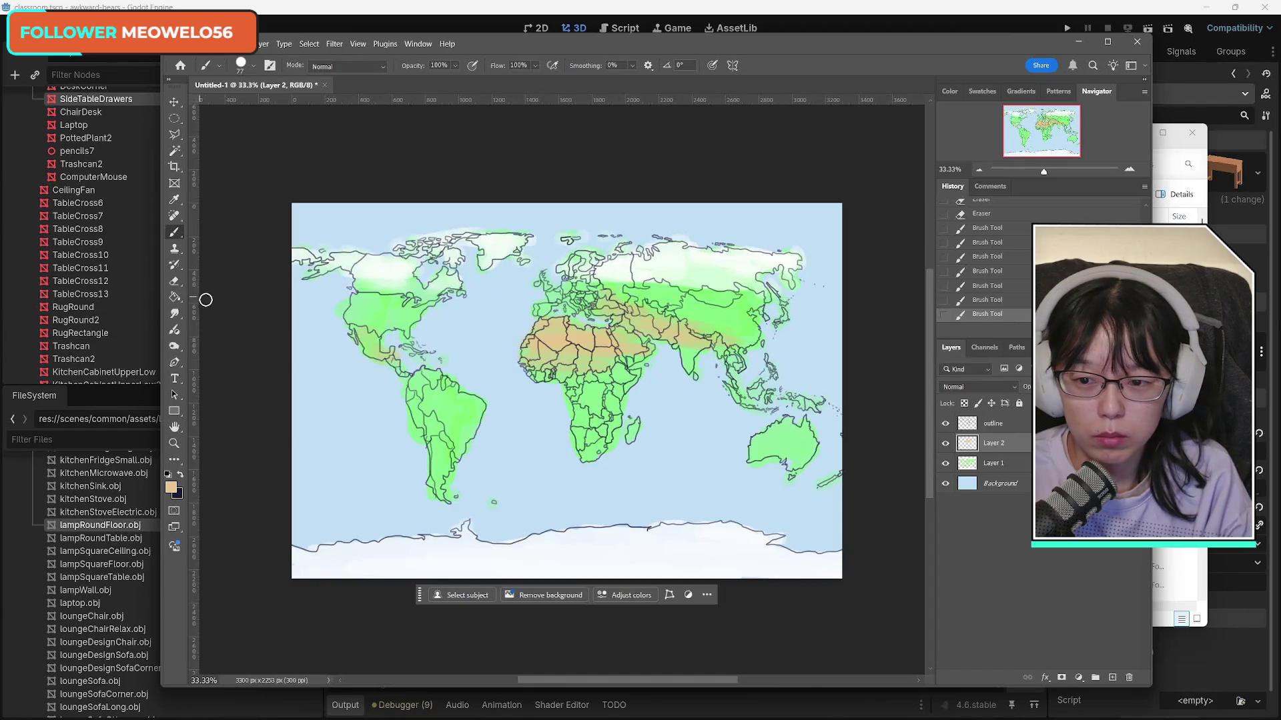
Step: Erase stray paint over East Asia and dab tan colour across Asia
click(174, 280)
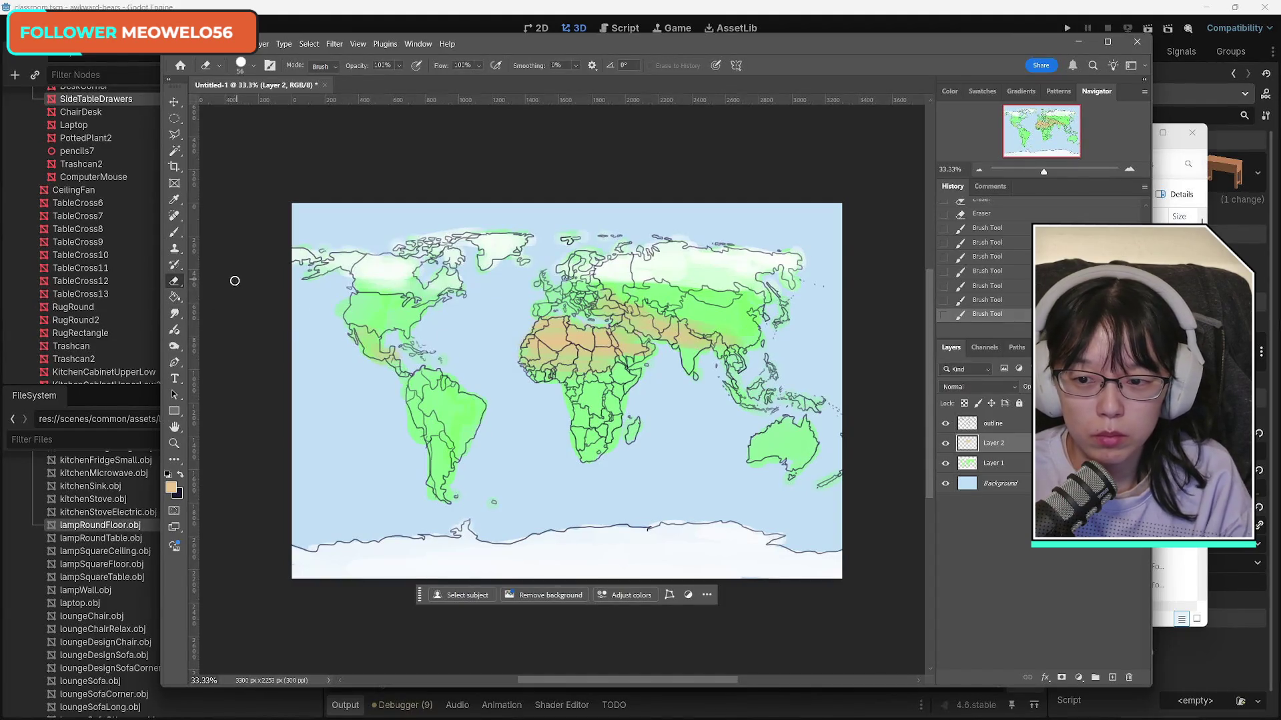
drag(715, 340, 729, 345)
drag(733, 349, 740, 364)
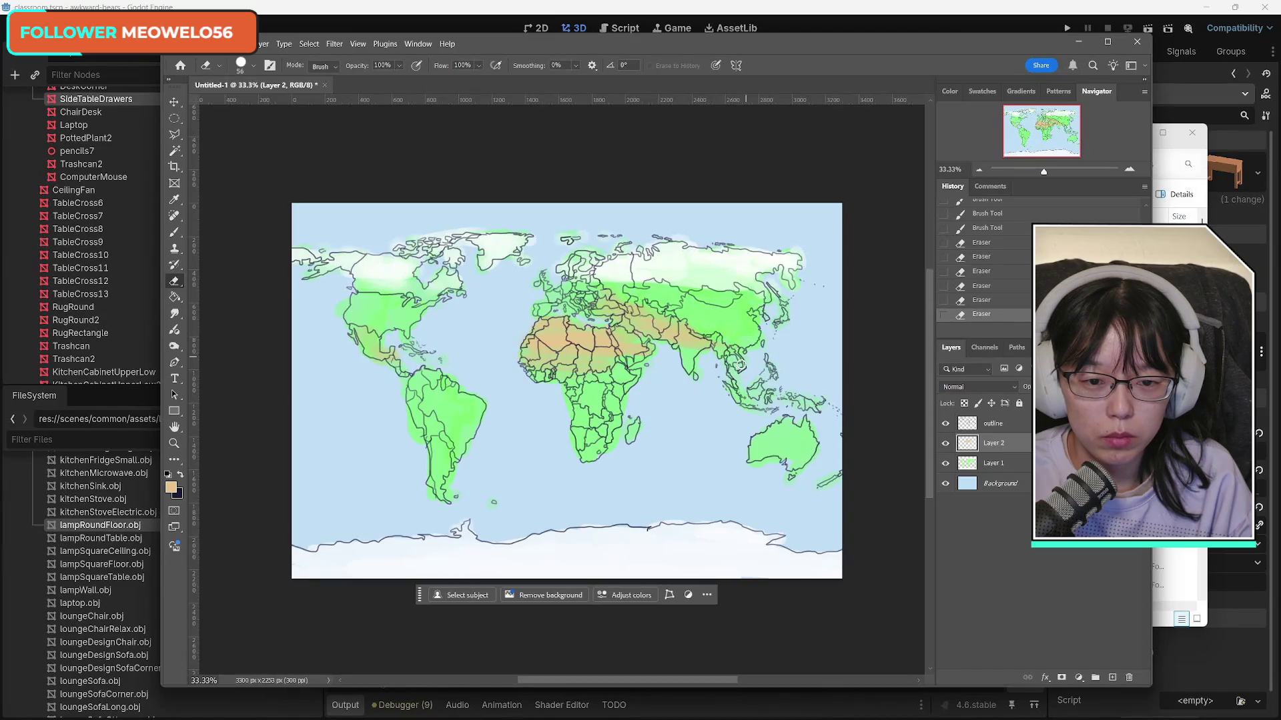
click(174, 232)
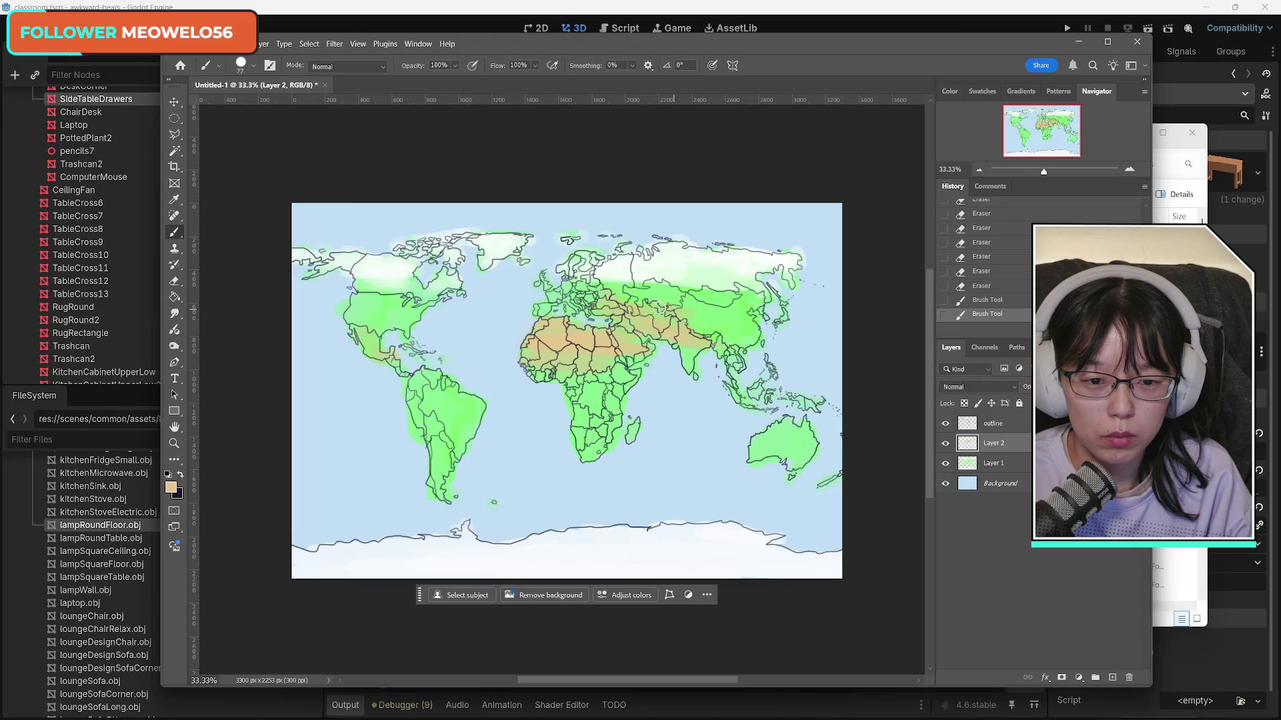
click(661, 308)
click(694, 324)
click(703, 339)
click(714, 340)
click(726, 344)
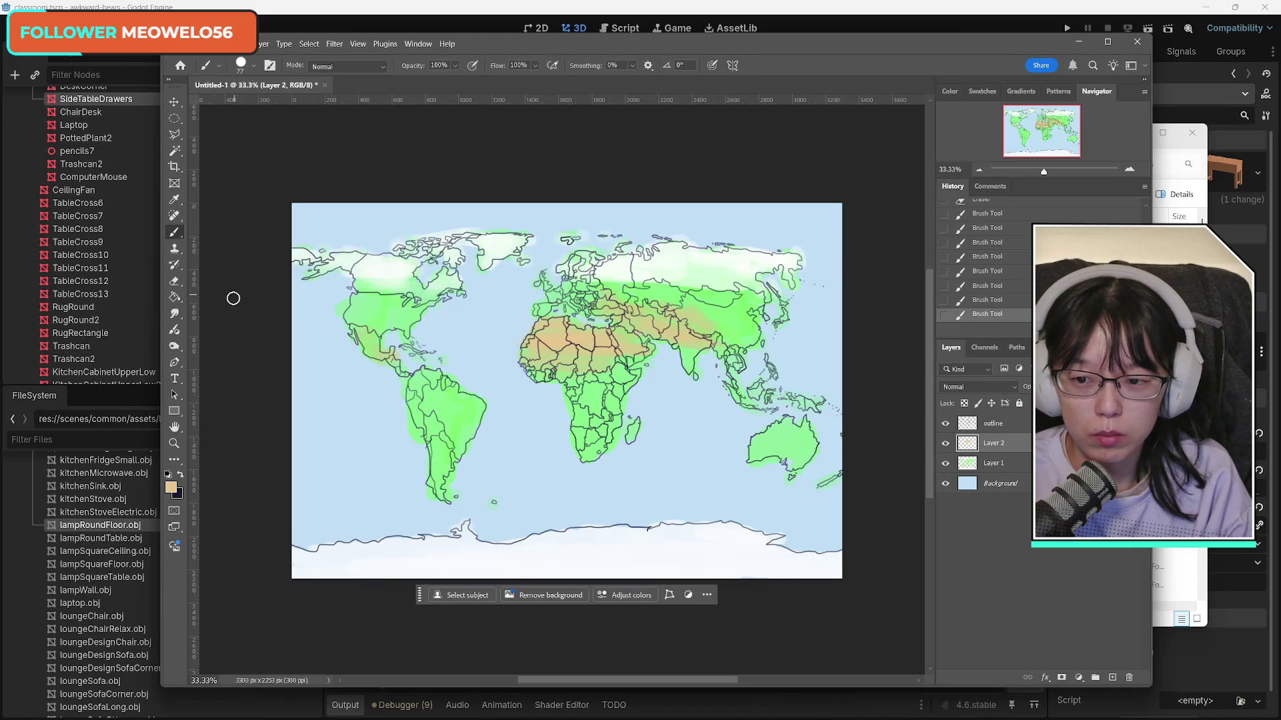
Step: Erase a patch over China and paint tan across West and North Africa
key(e)
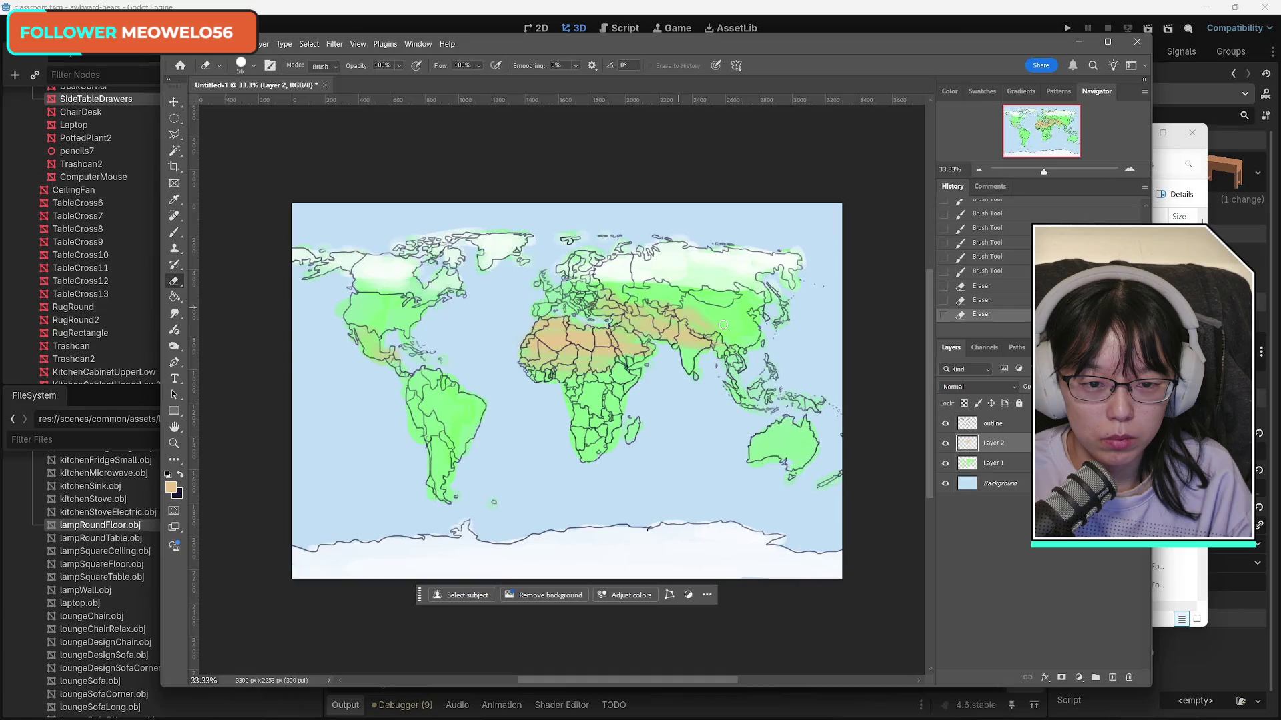
click(733, 322)
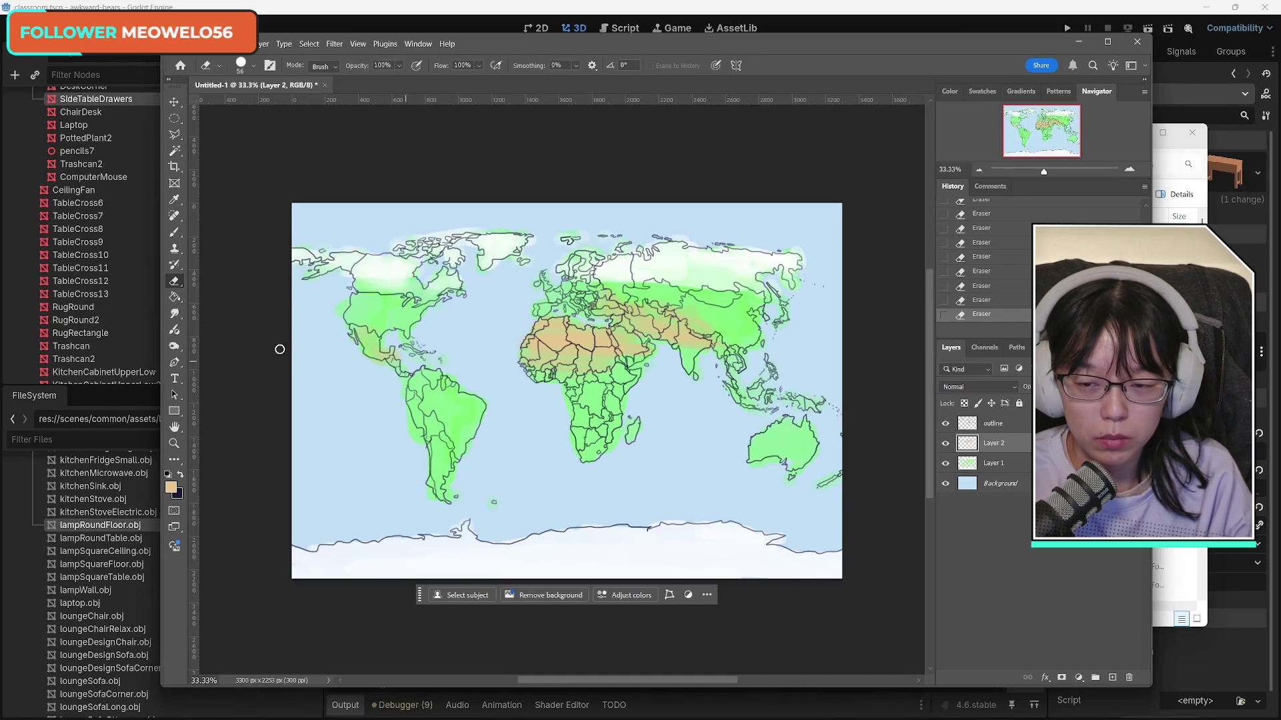
key(b)
mouse_move(554, 374)
mouse_down()
mouse_move(615, 379)
mouse_move(577, 352)
mouse_move(576, 377)
mouse_up()
click(527, 354)
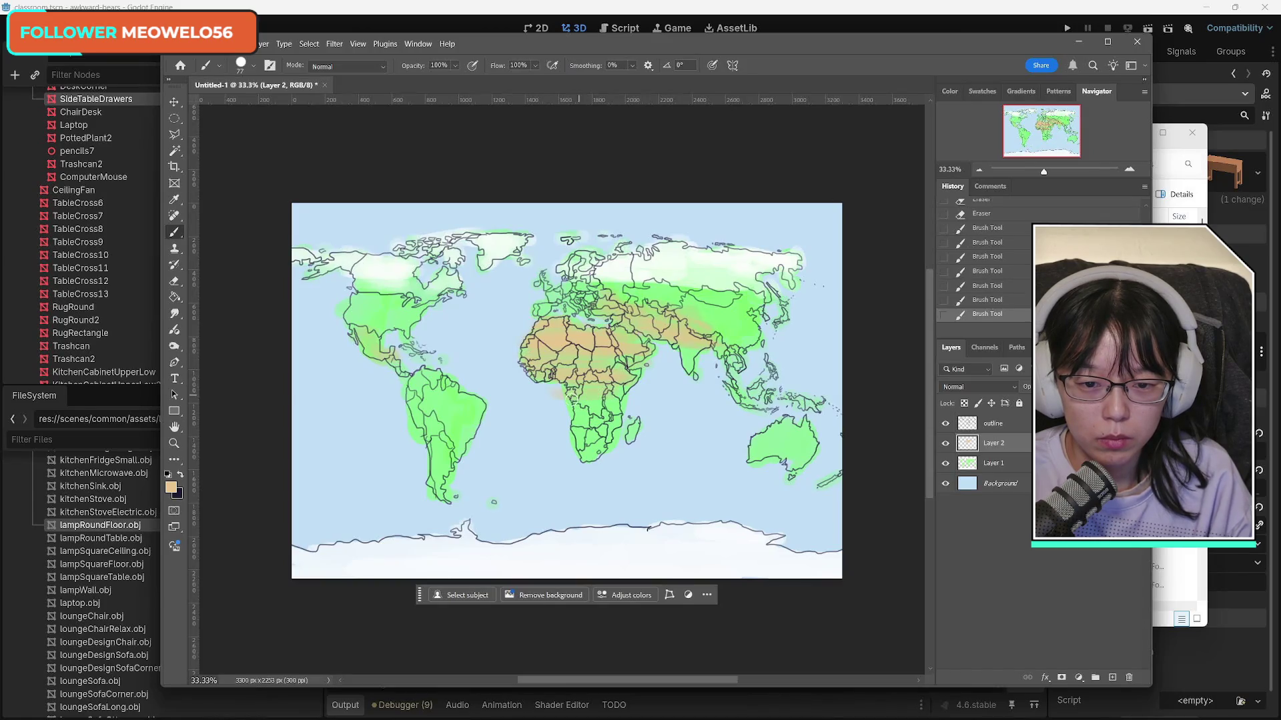
click(174, 281)
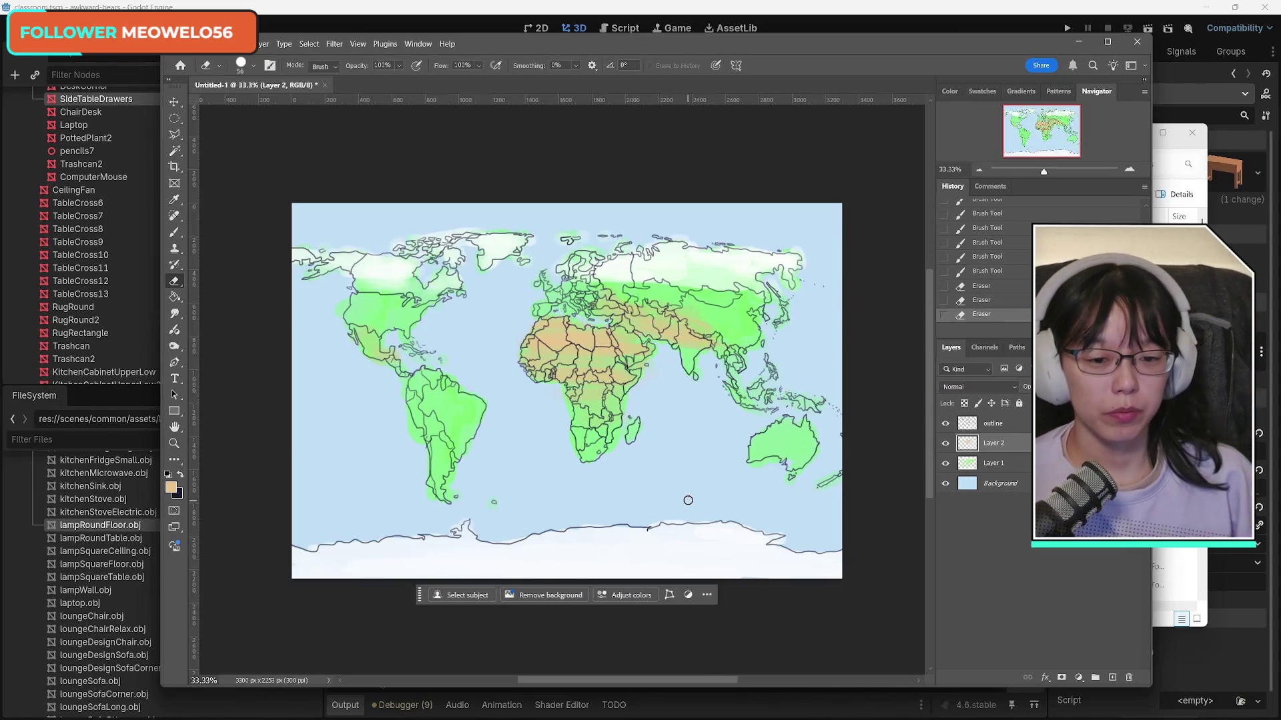
Step: Start a Save As for the map and navigate to Awkward Bears > Assets
key(ctrl+s)
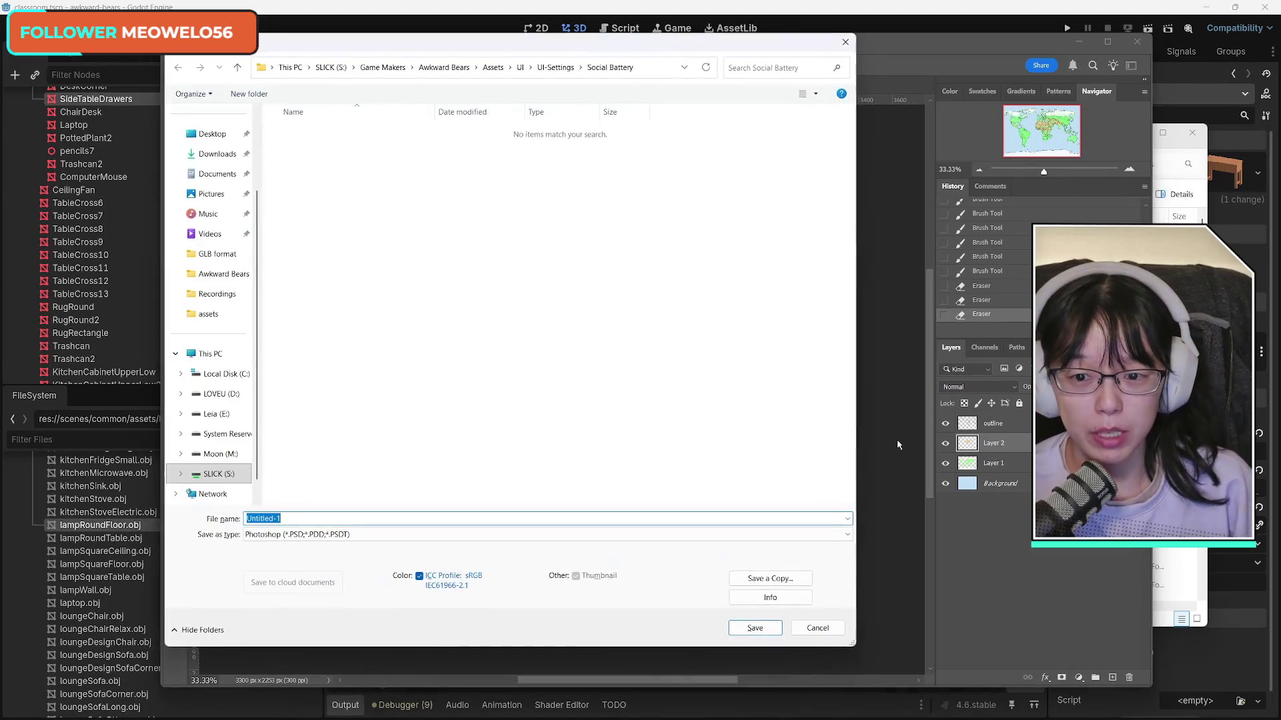
click(844, 43)
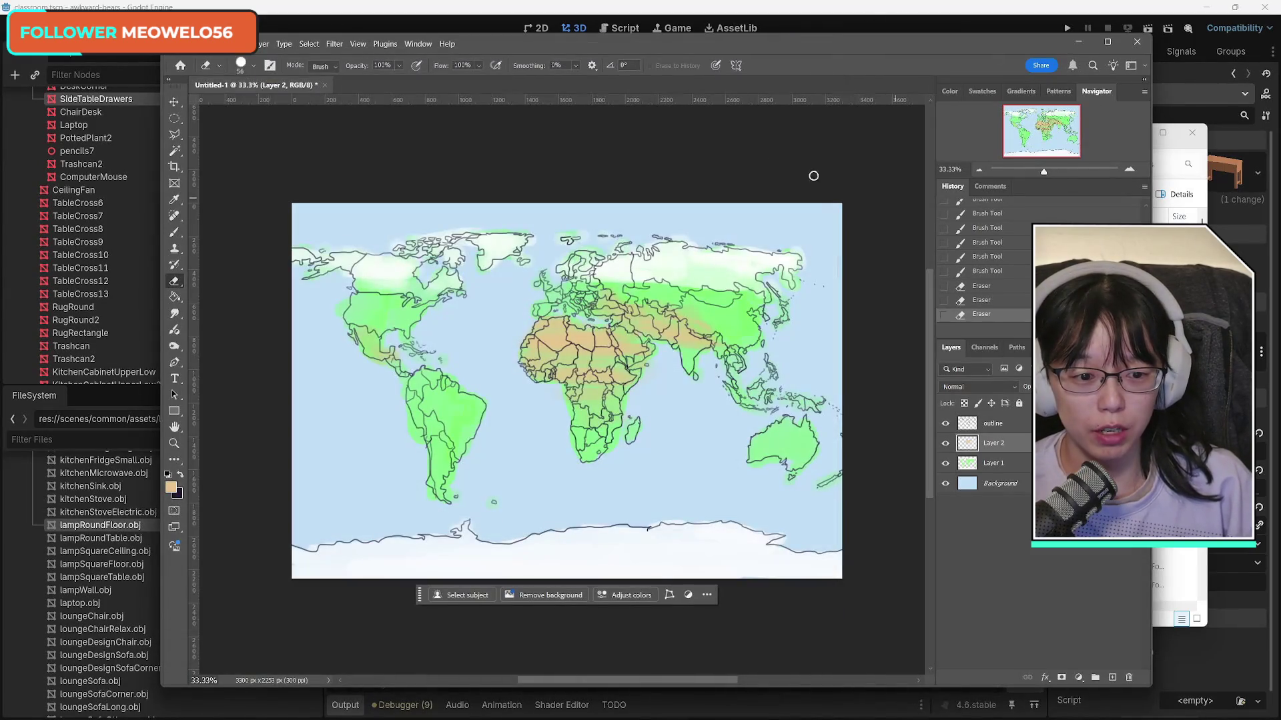
click(187, 44)
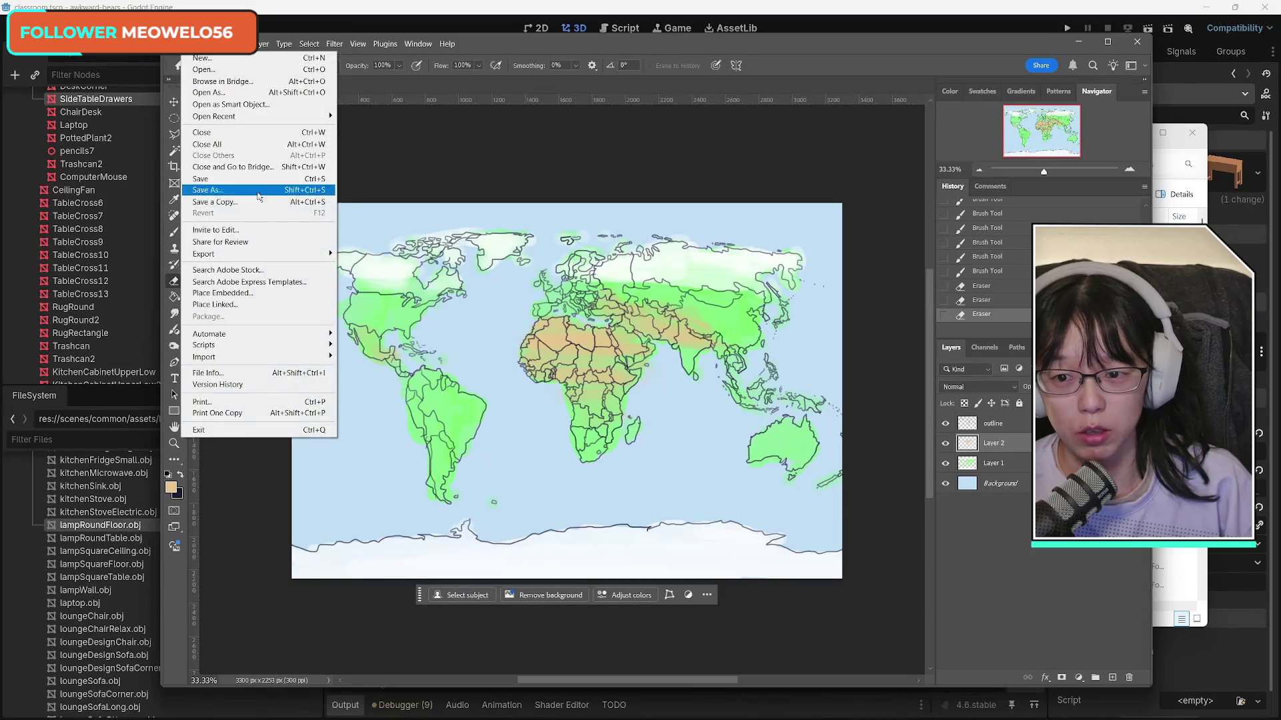
click(227, 200)
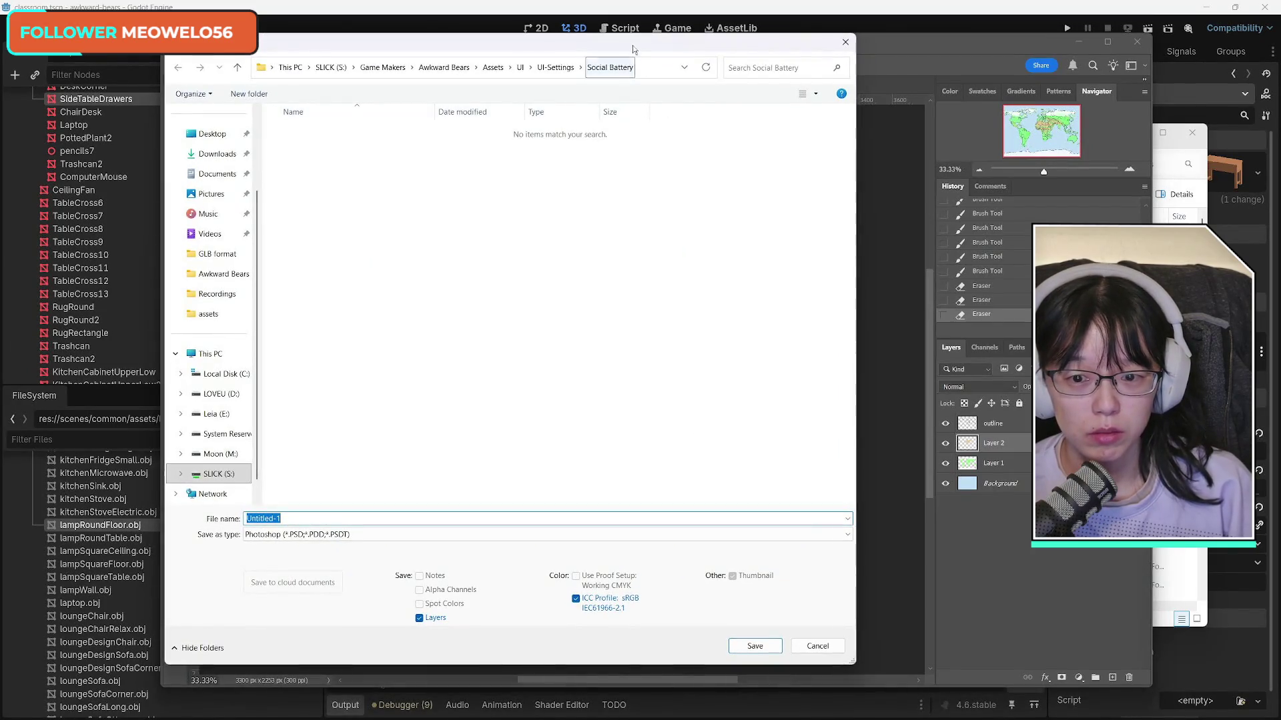
scroll(228, 343, up, 2)
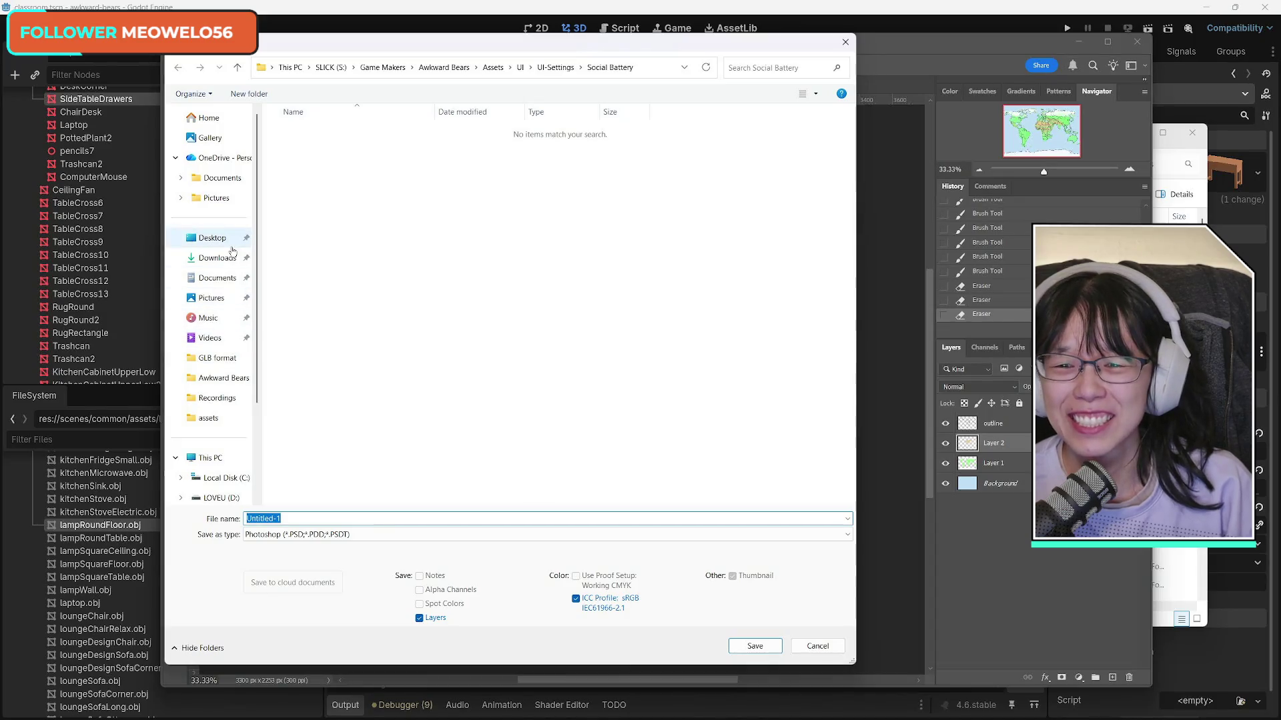
click(443, 67)
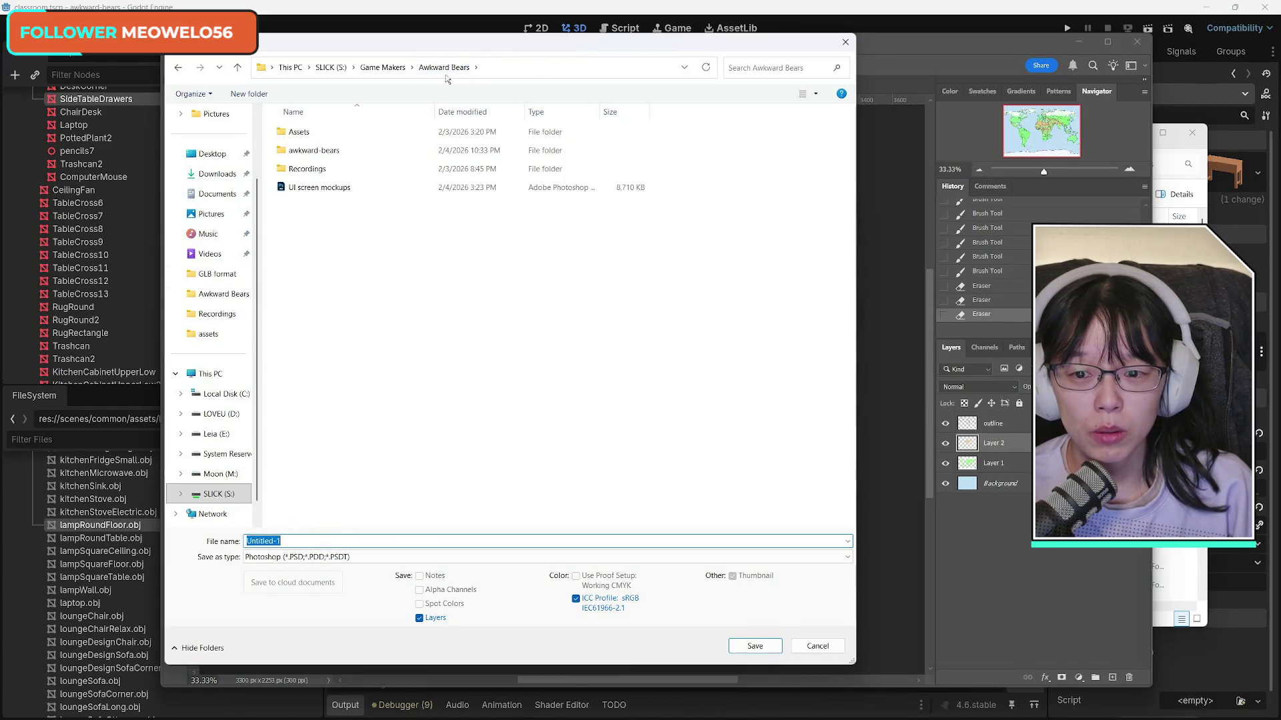
double_click(299, 132)
Step: Create a new folder named 'Environment MSPaint Art' in Assets and open it
right_click(319, 236)
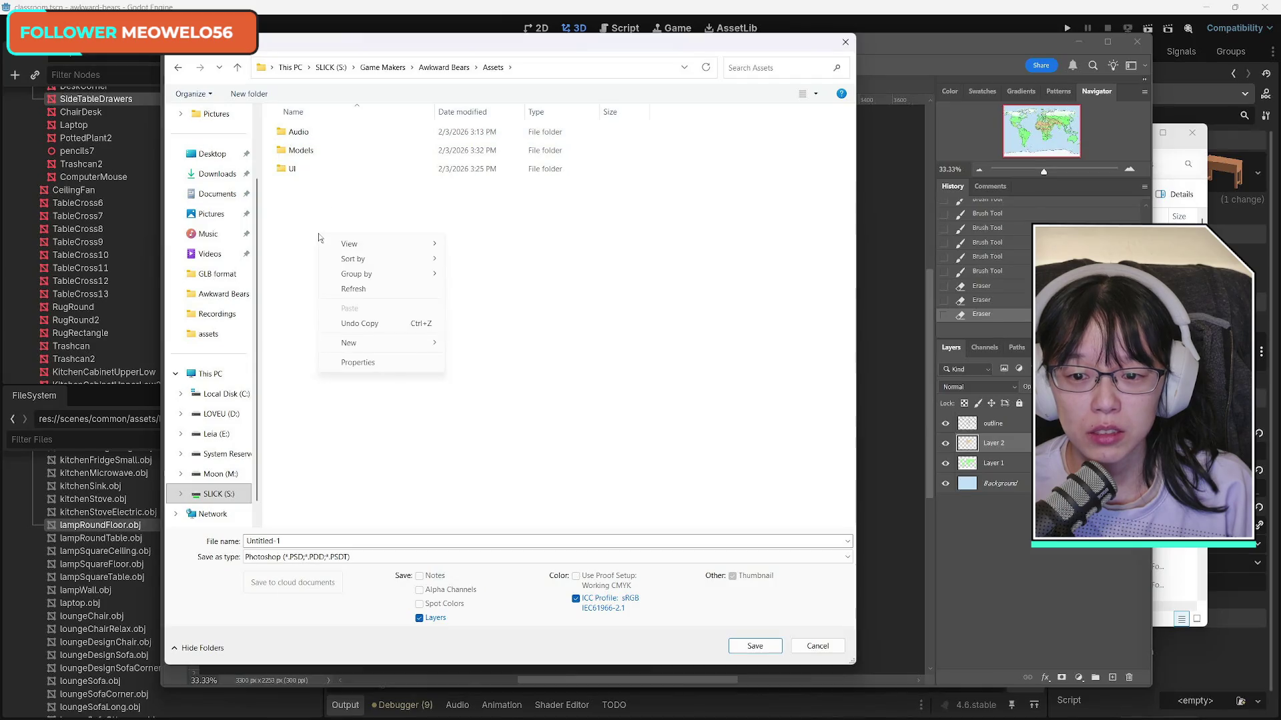
mouse_move(398, 344)
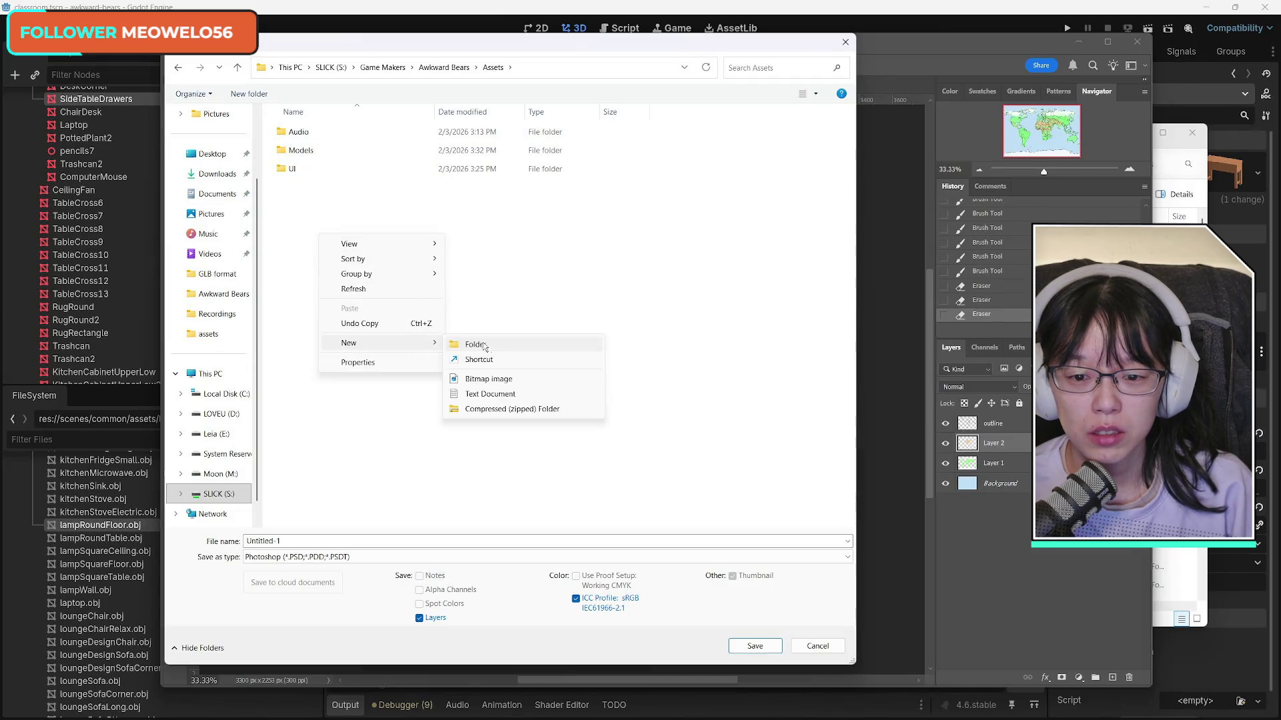
click(478, 346)
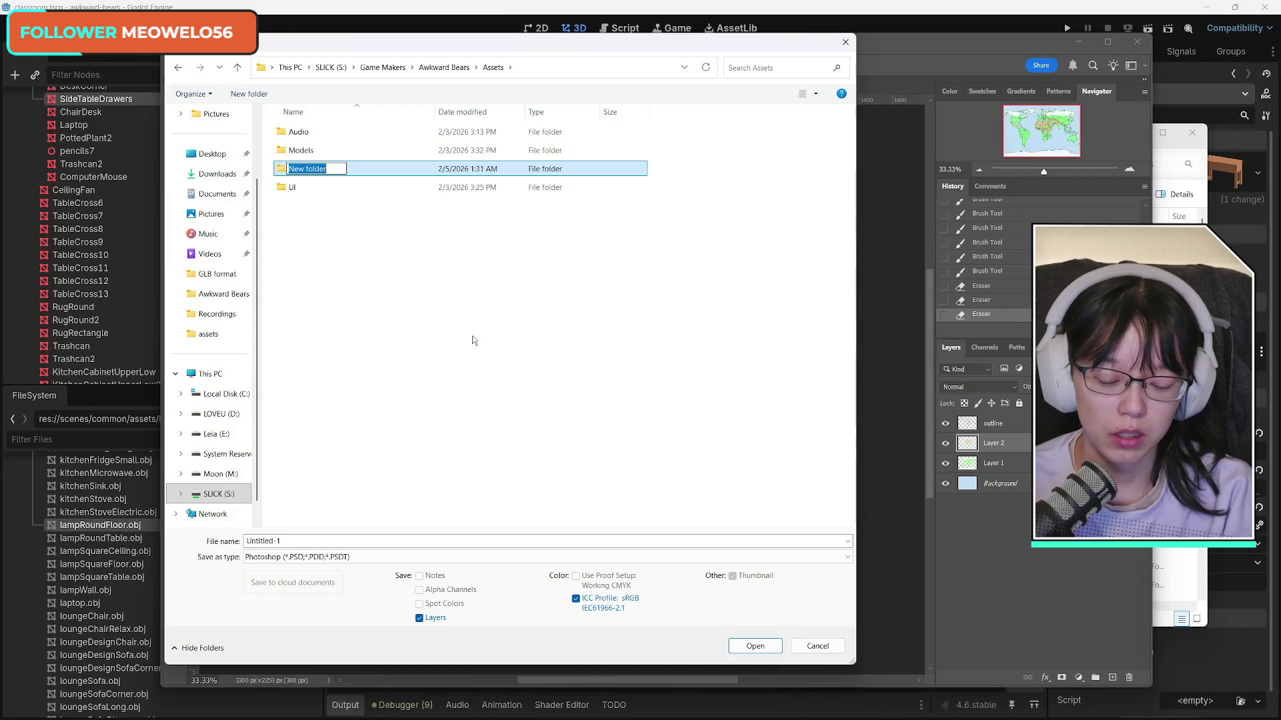
text(M)
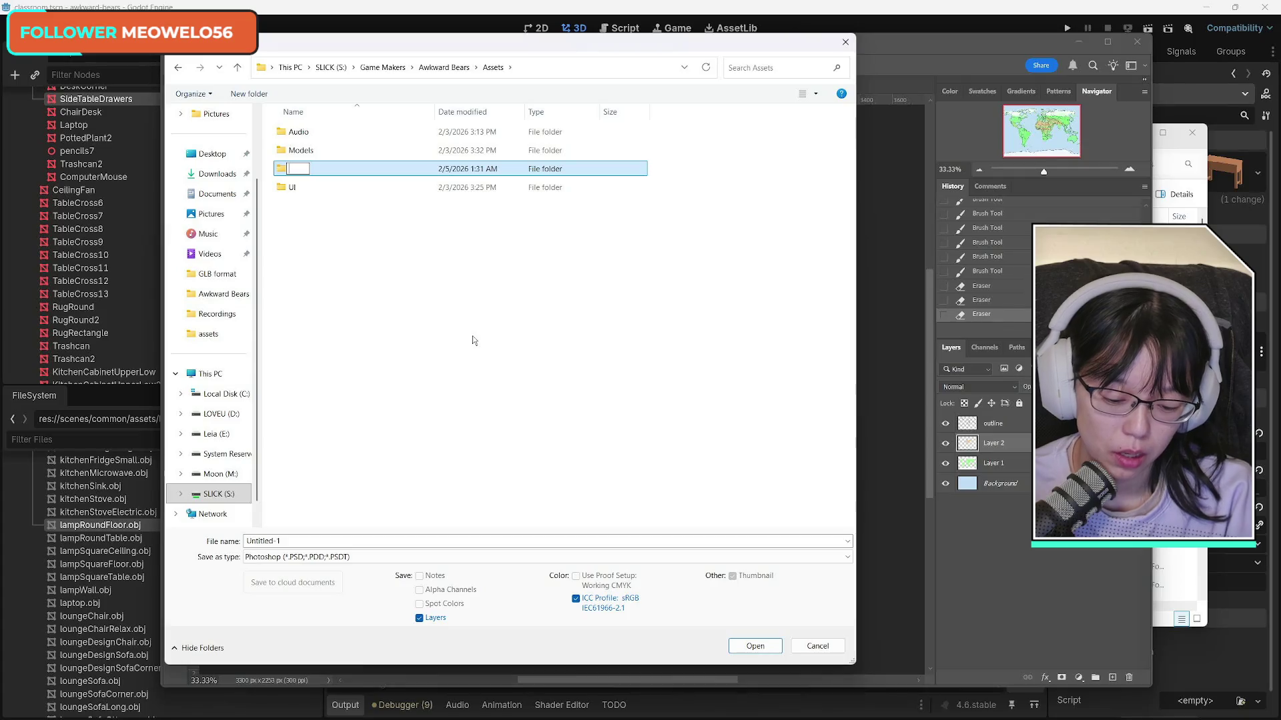
text(ment )
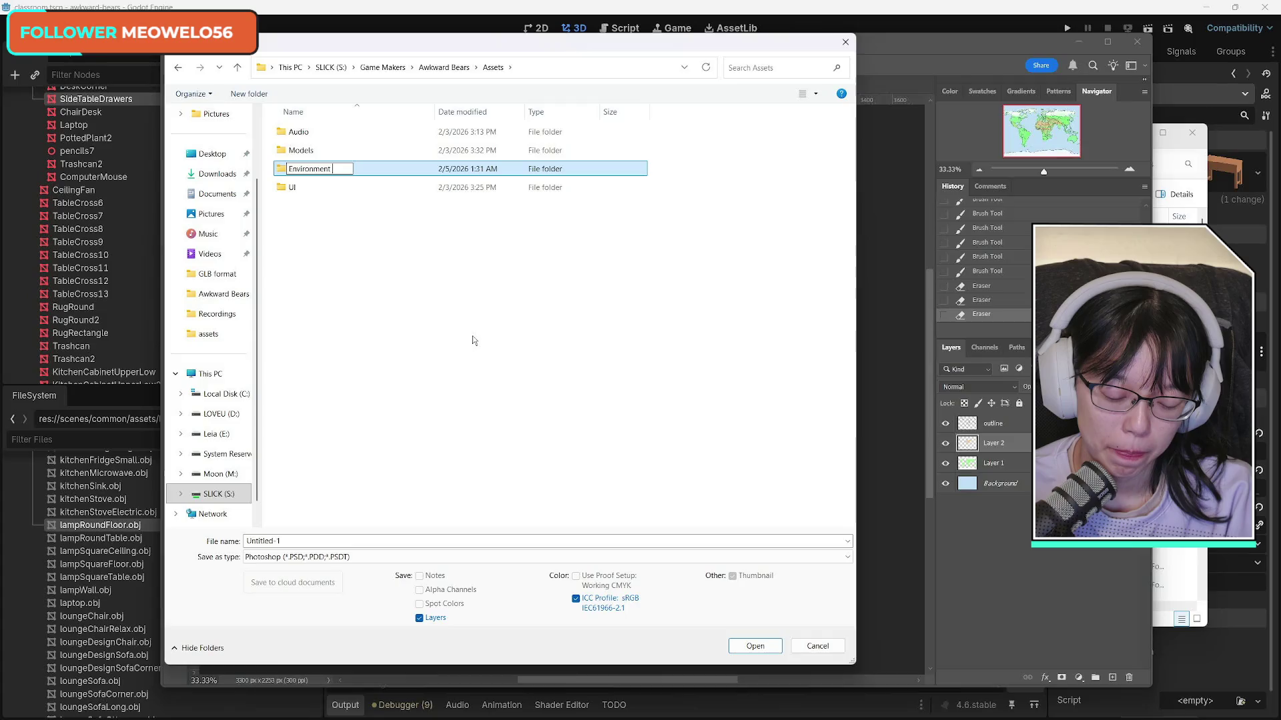
text(MS)
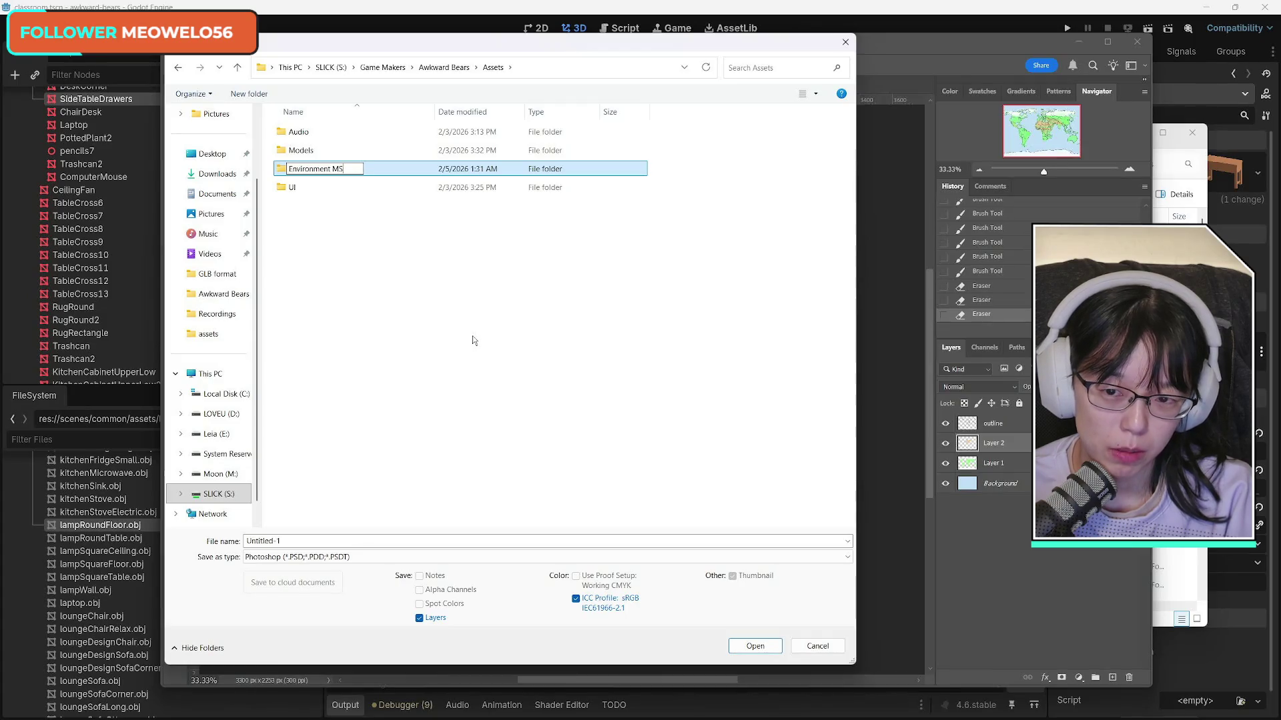
text(Paint Art)
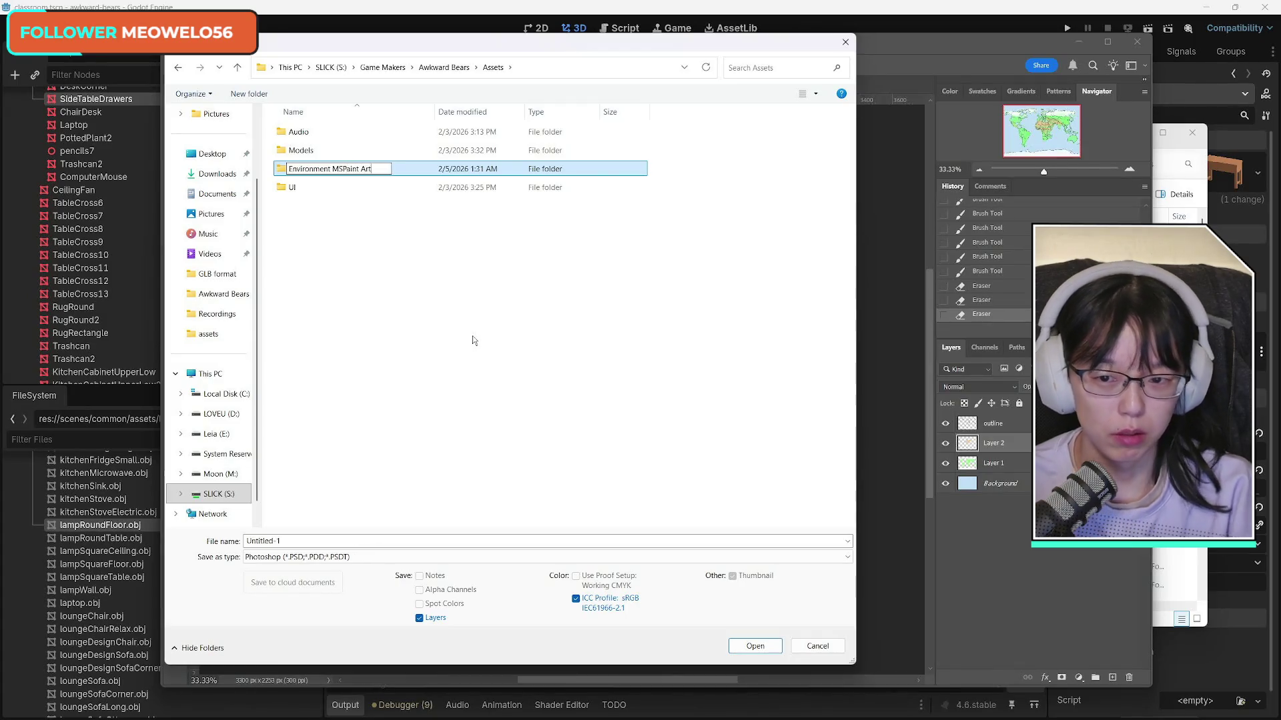
key(Return)
double_click(366, 152)
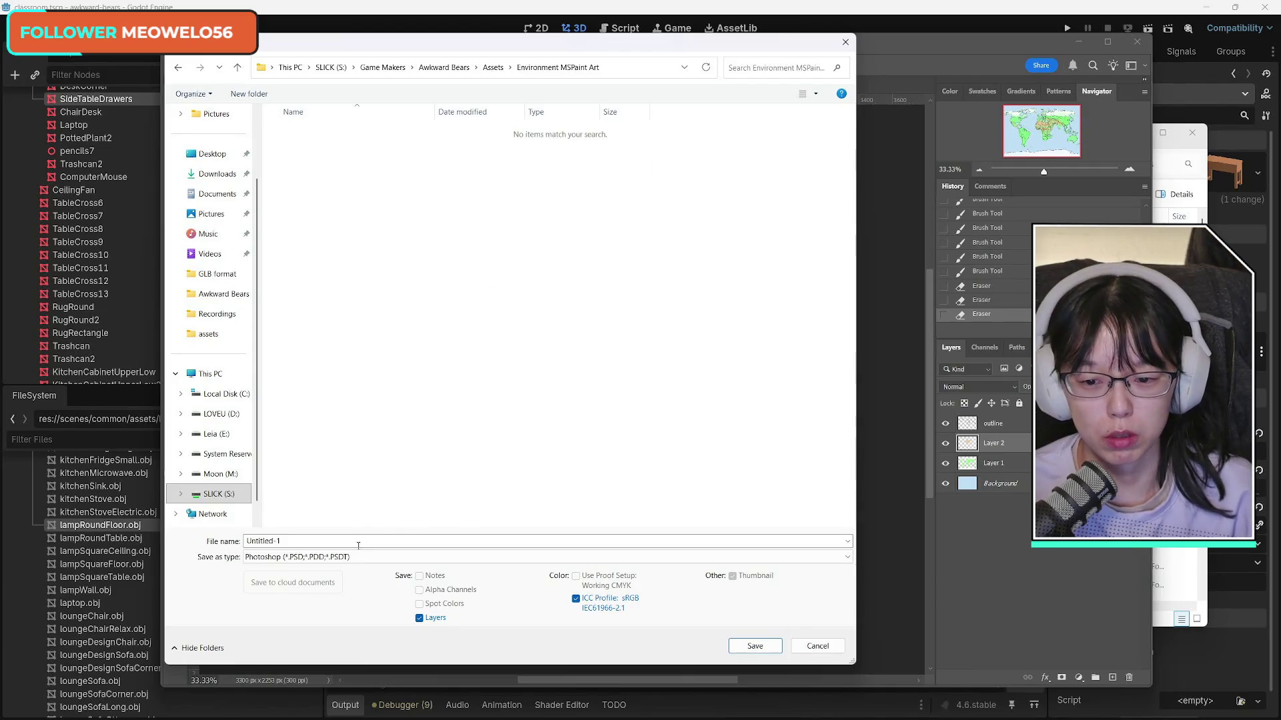
Step: Save the world map as a PNG in Environment MSPaint Art with default PNG options
click(410, 557)
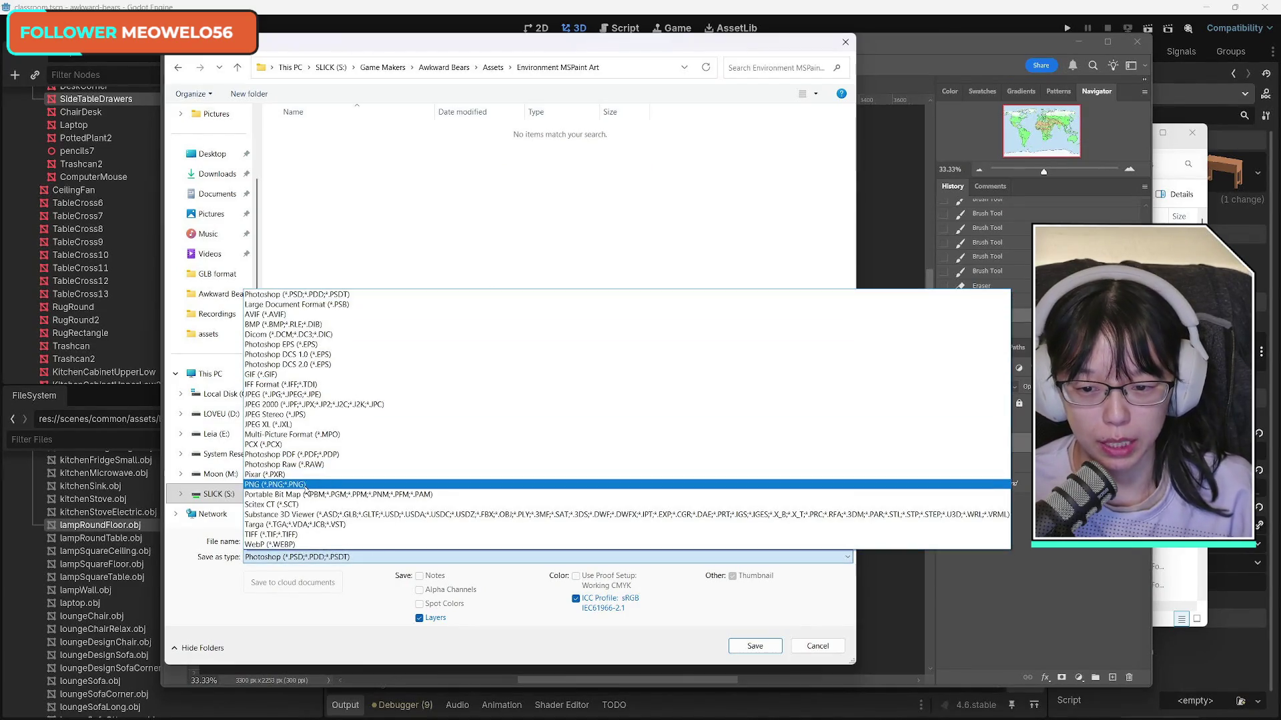
click(347, 484)
text(world map)
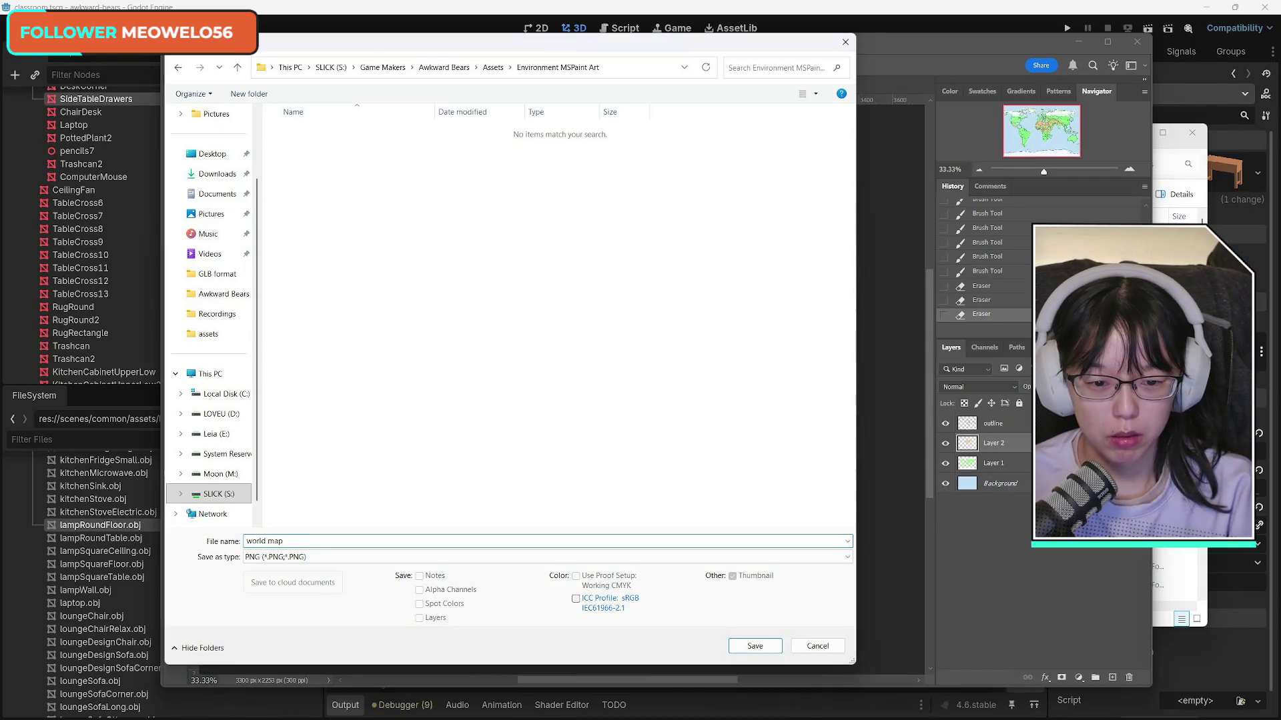
key(Return)
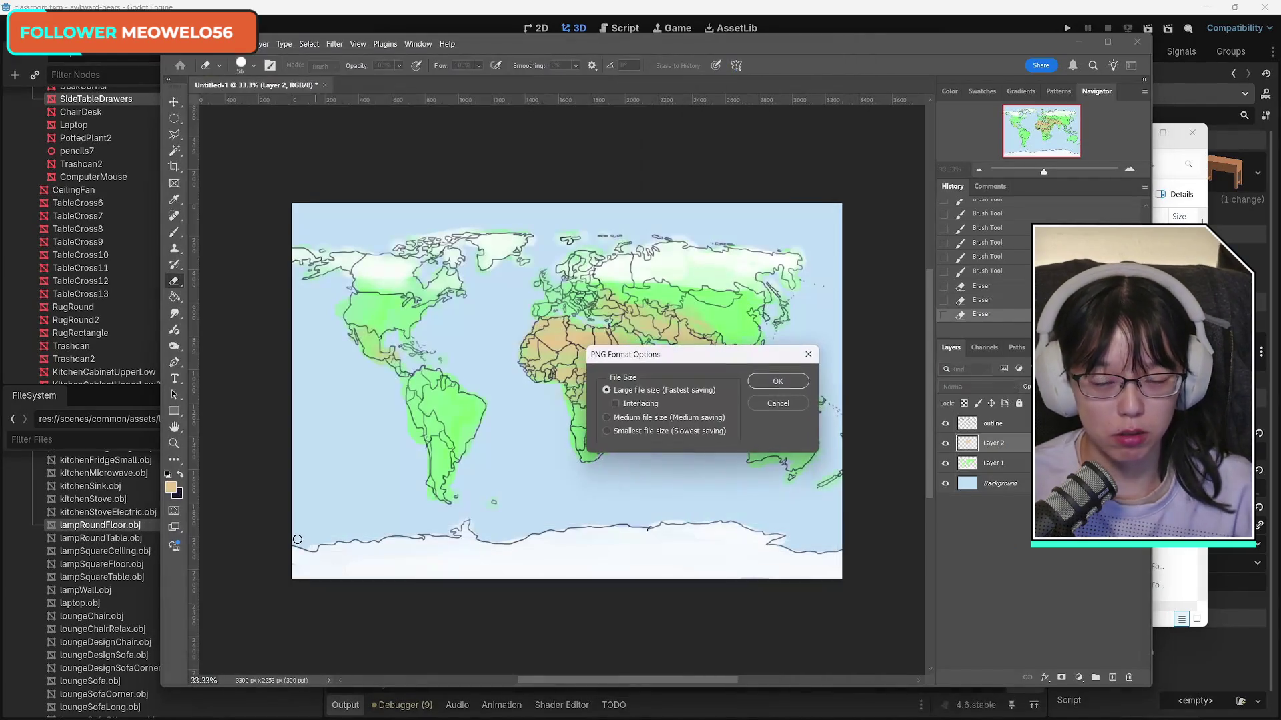
click(783, 388)
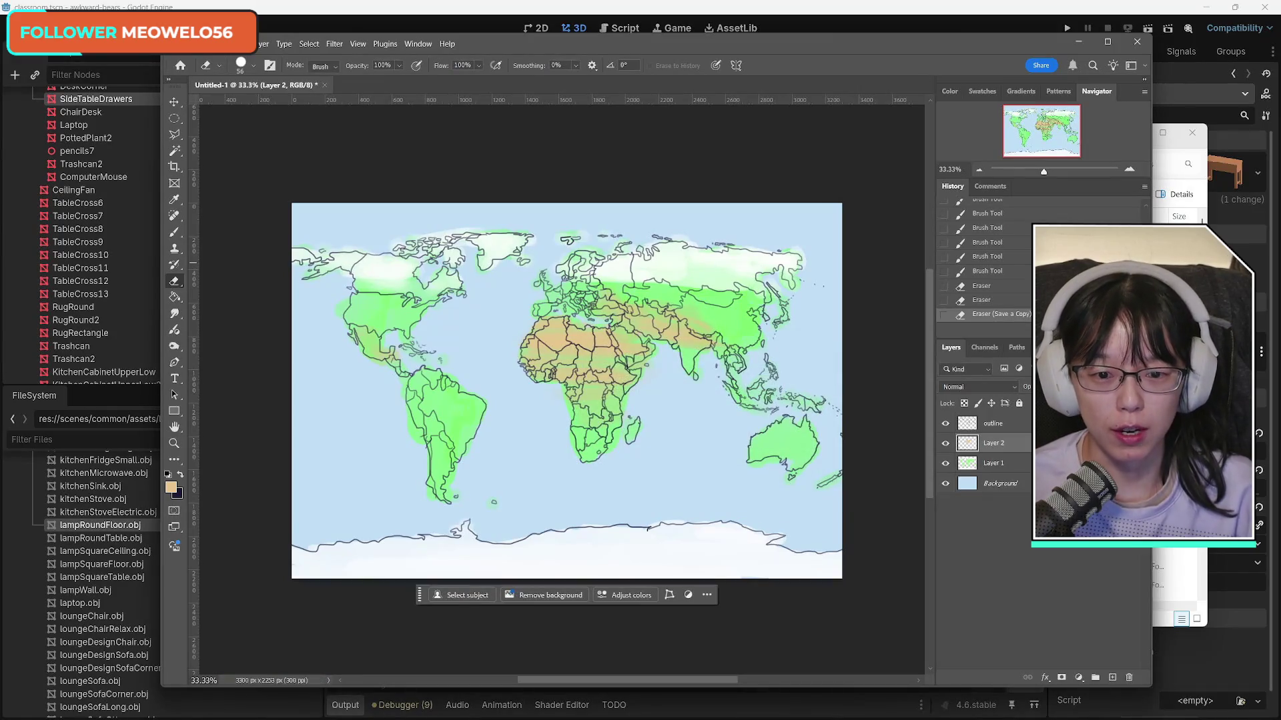
Step: Minimize Photoshop and the Downloads window to bring Godot's classroom scene forward, viewing the chalkboard wall
click(1078, 44)
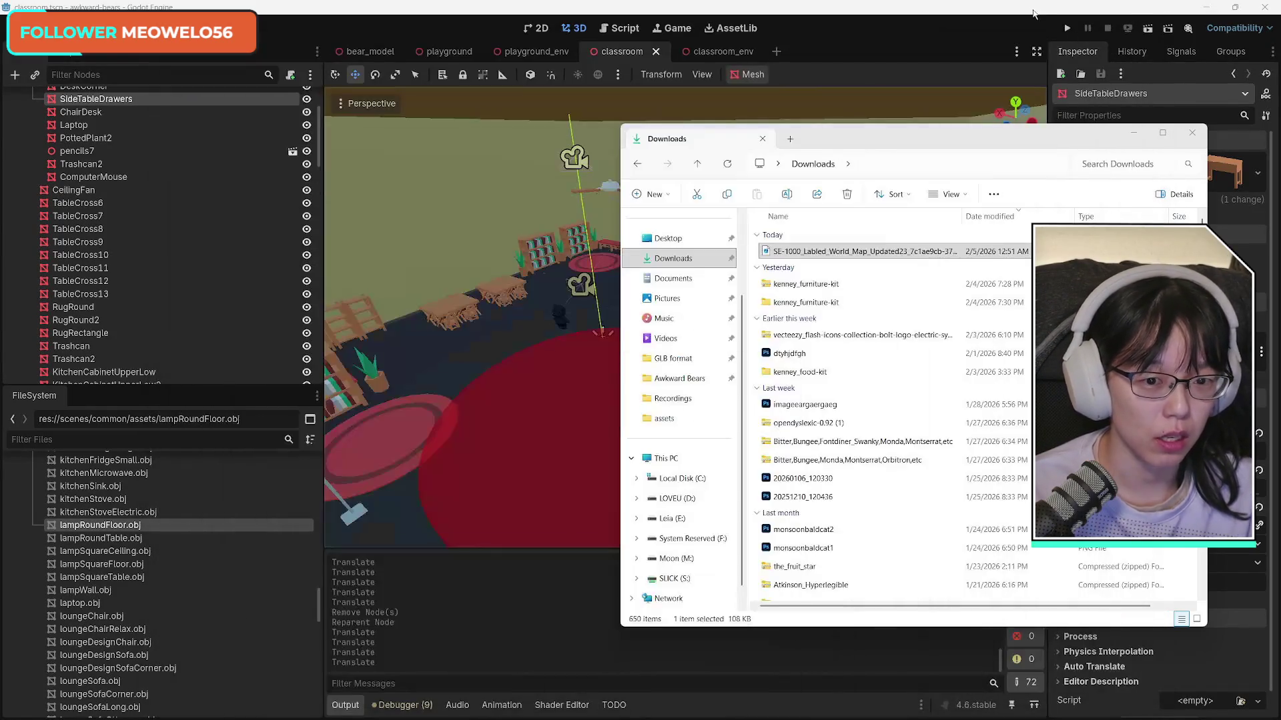
click(1134, 132)
drag(820, 366, 807, 324)
scroll(678, 317, down, 5)
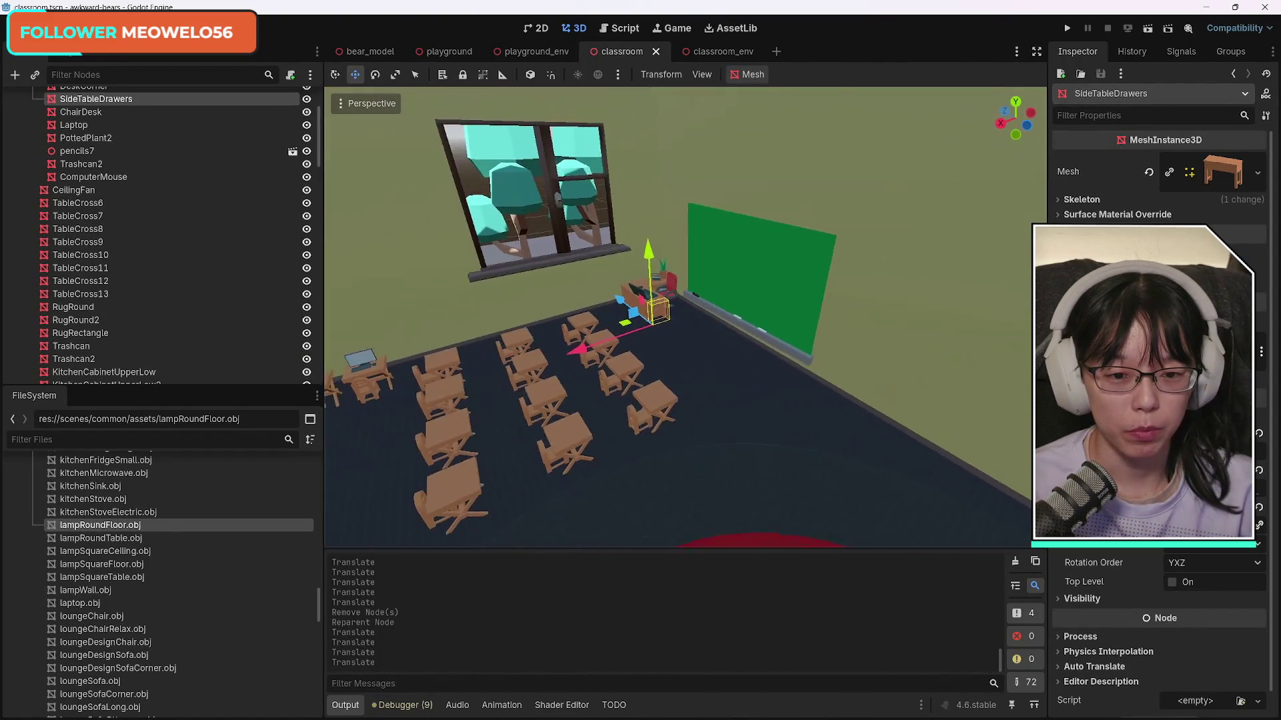
scroll(679, 317, up, 5)
scroll(679, 317, down, 3)
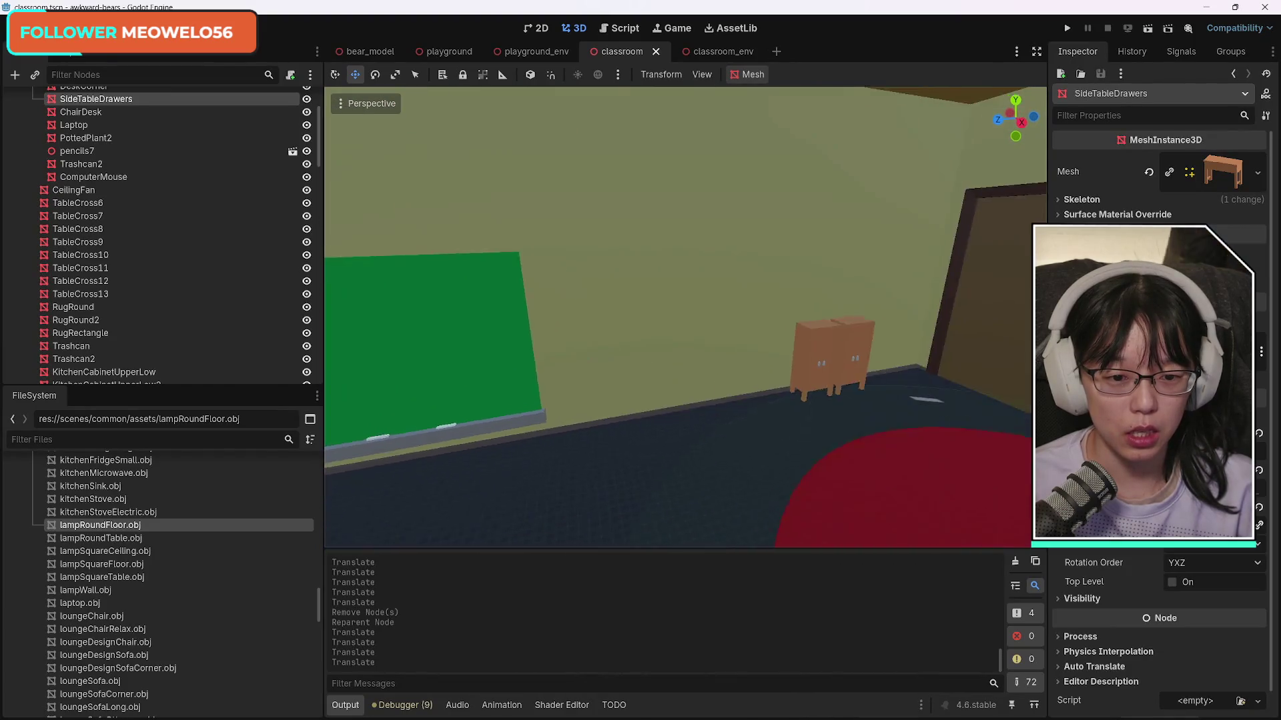
scroll(540, 327, up, 2)
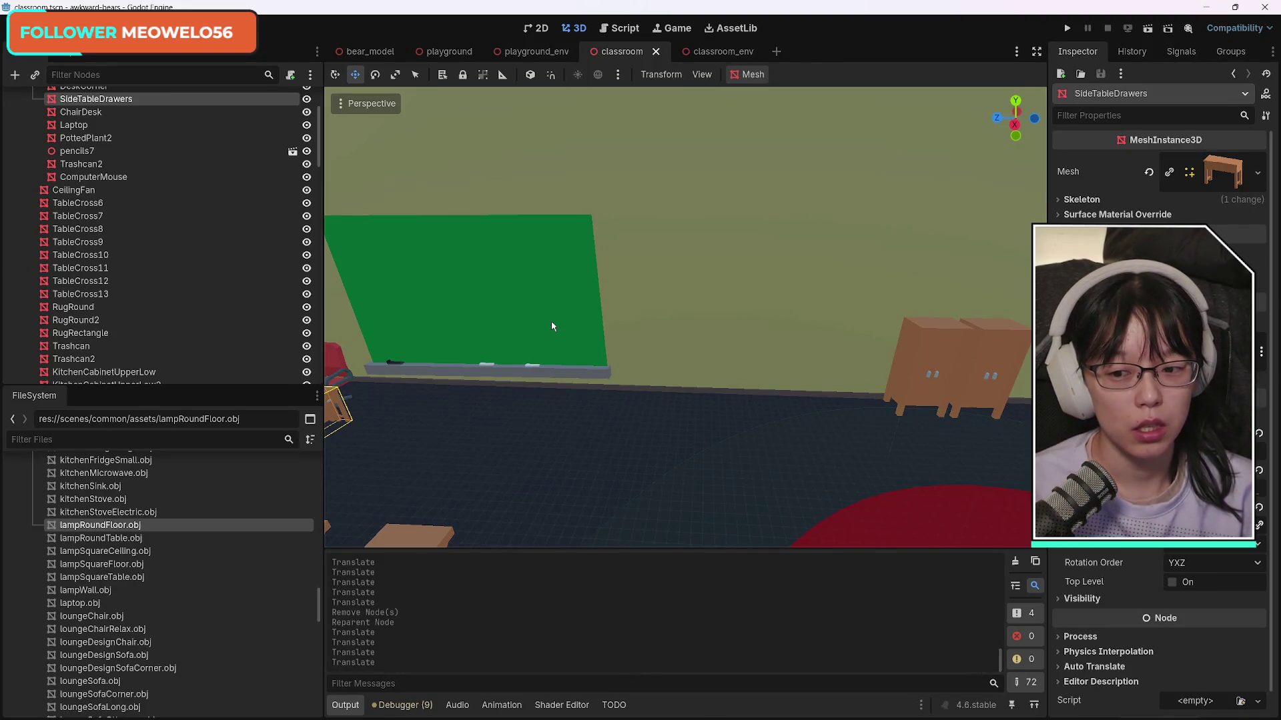
scroll(163, 582, up, 10)
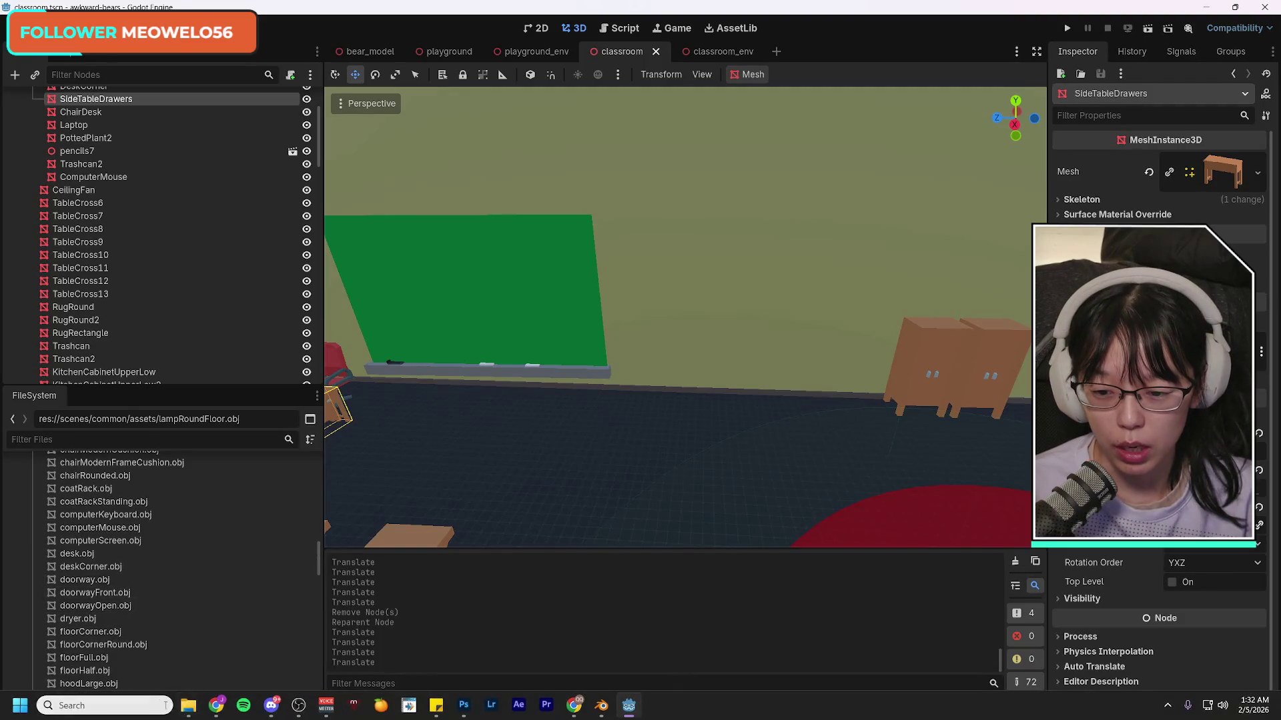
mouse_move(188, 711)
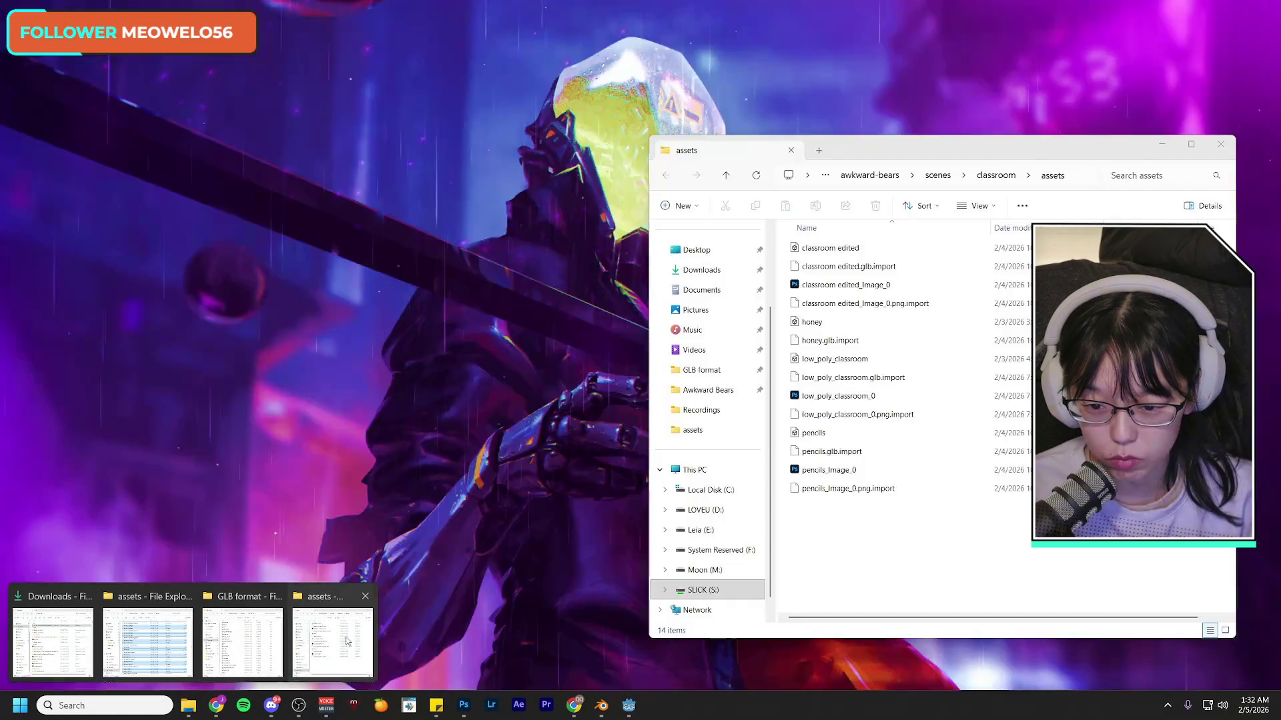
Step: Open a second Explorer window and select the world map image via its file location
click(333, 642)
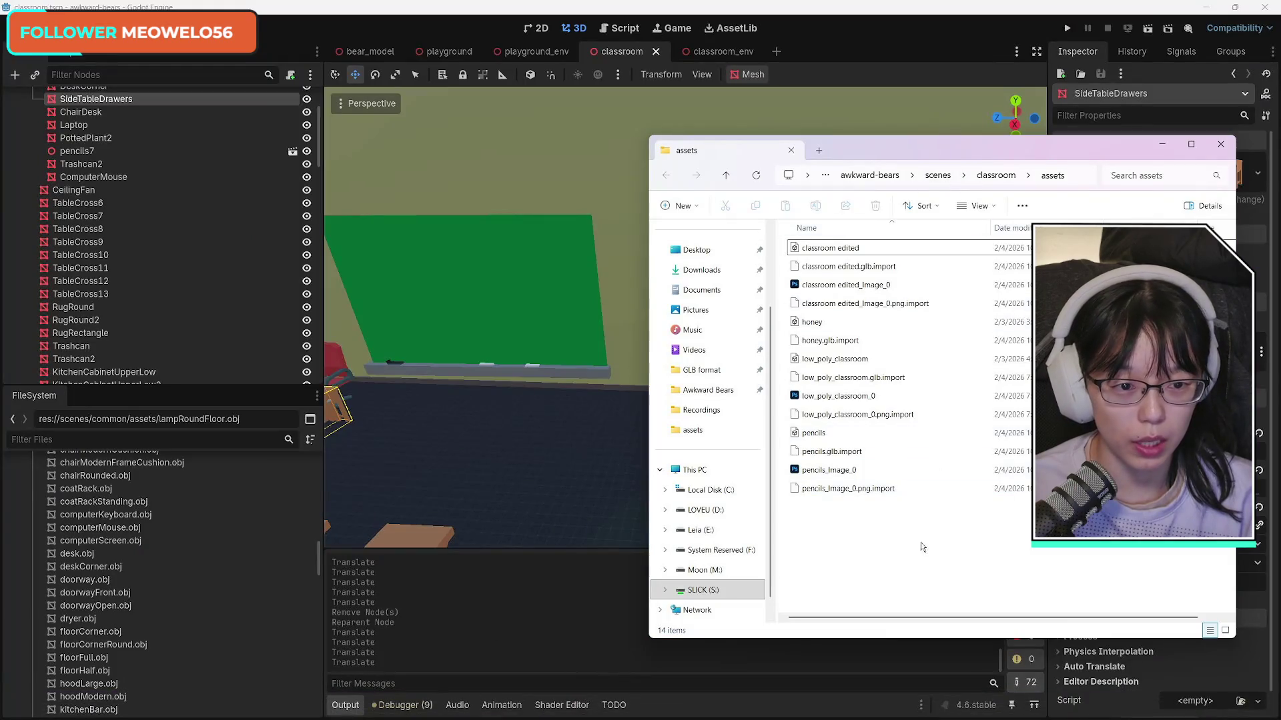
key(ctrl+n)
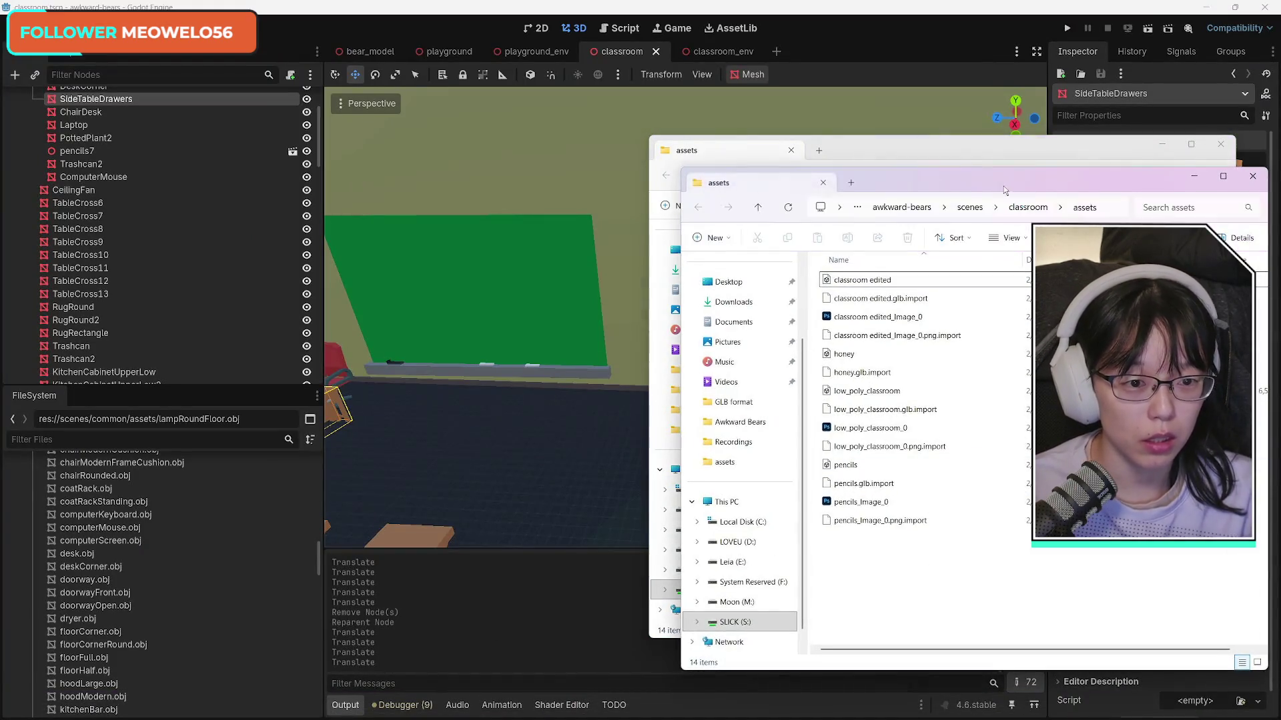
drag(855, 152, 462, 157)
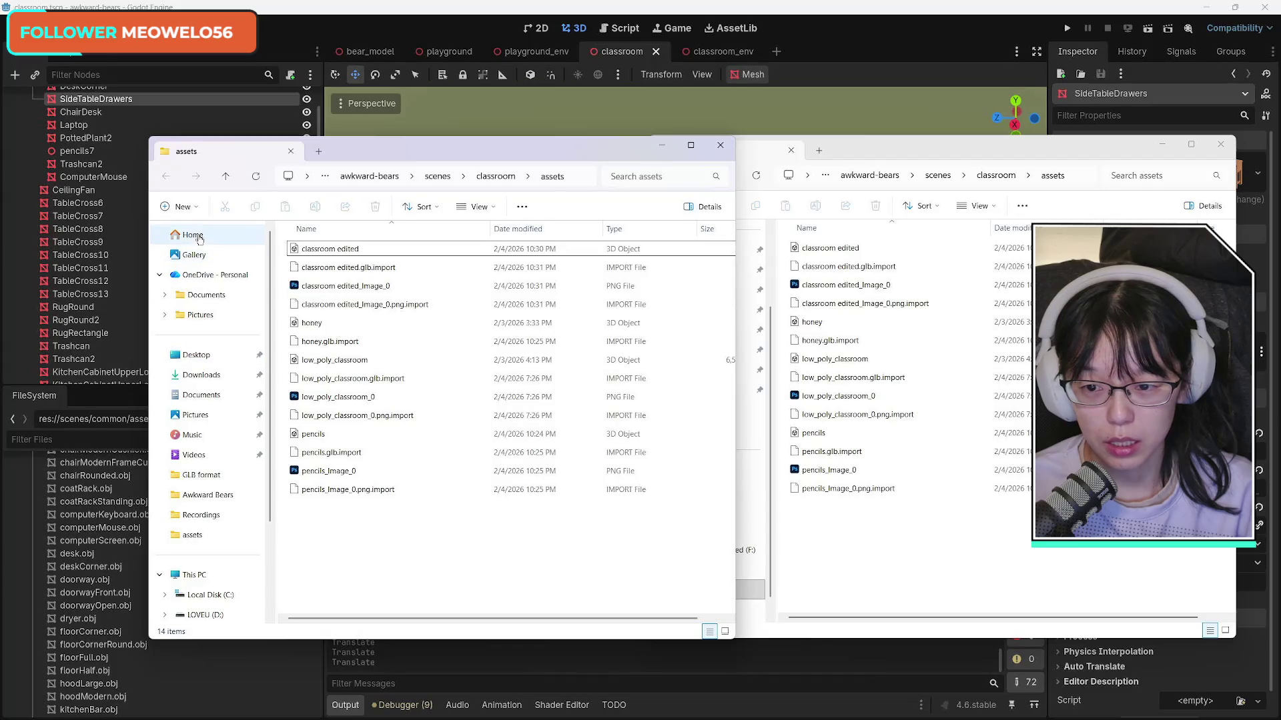
click(193, 235)
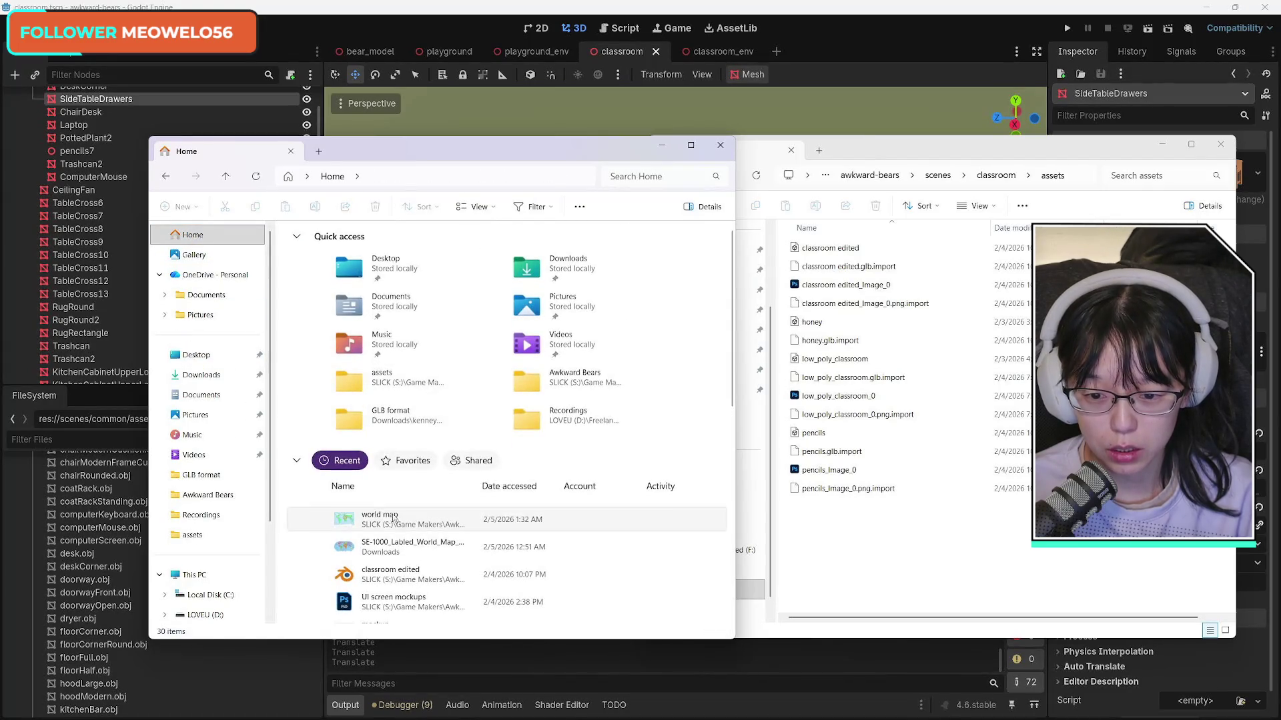
right_click(394, 520)
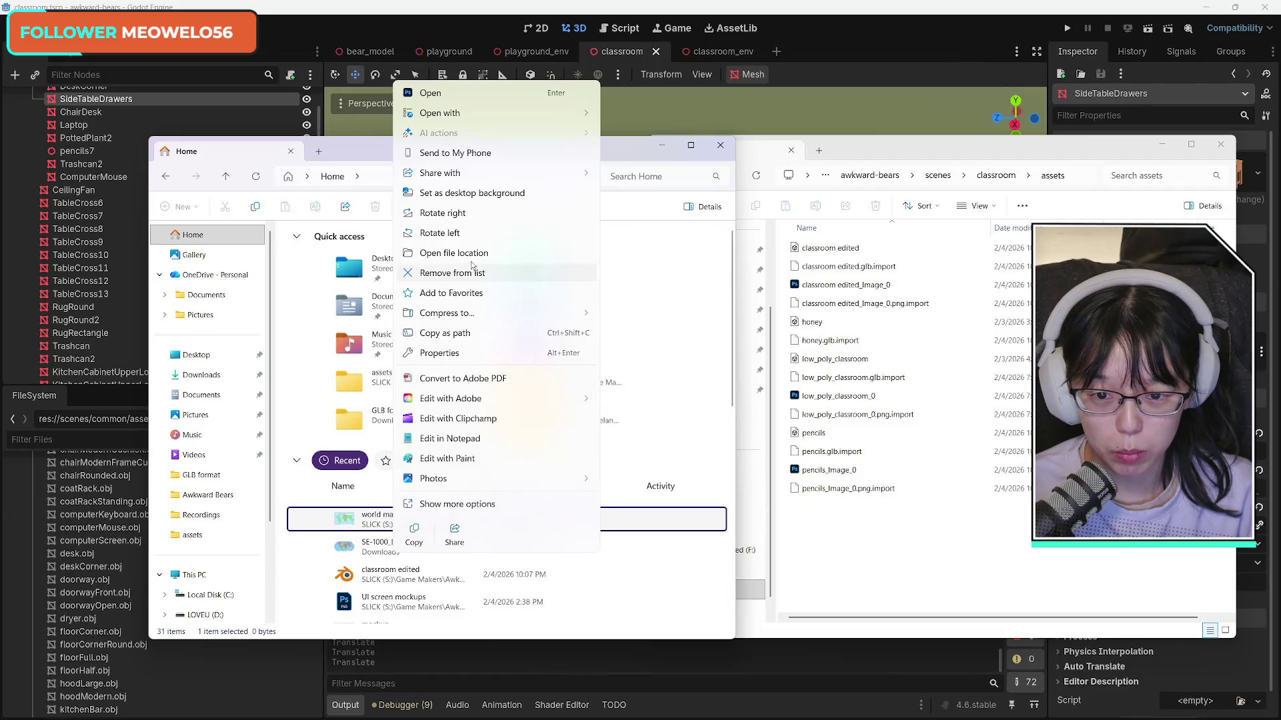
click(427, 253)
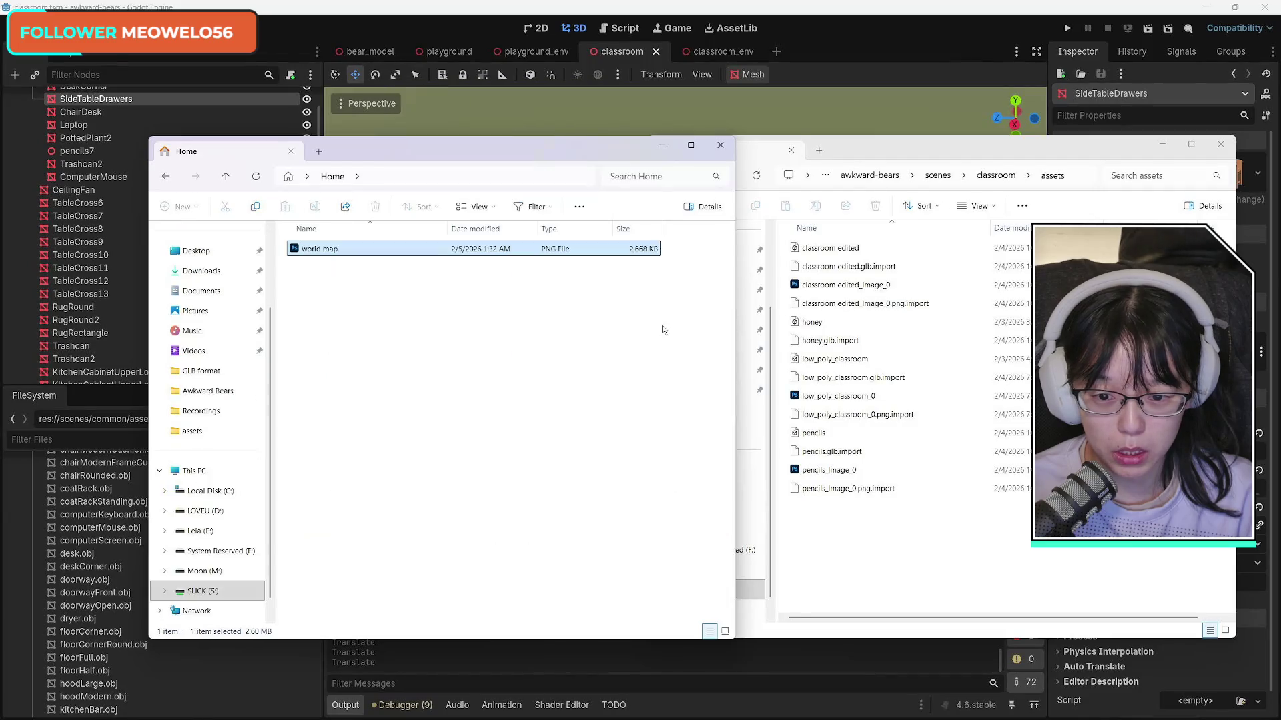
click(415, 346)
click(335, 252)
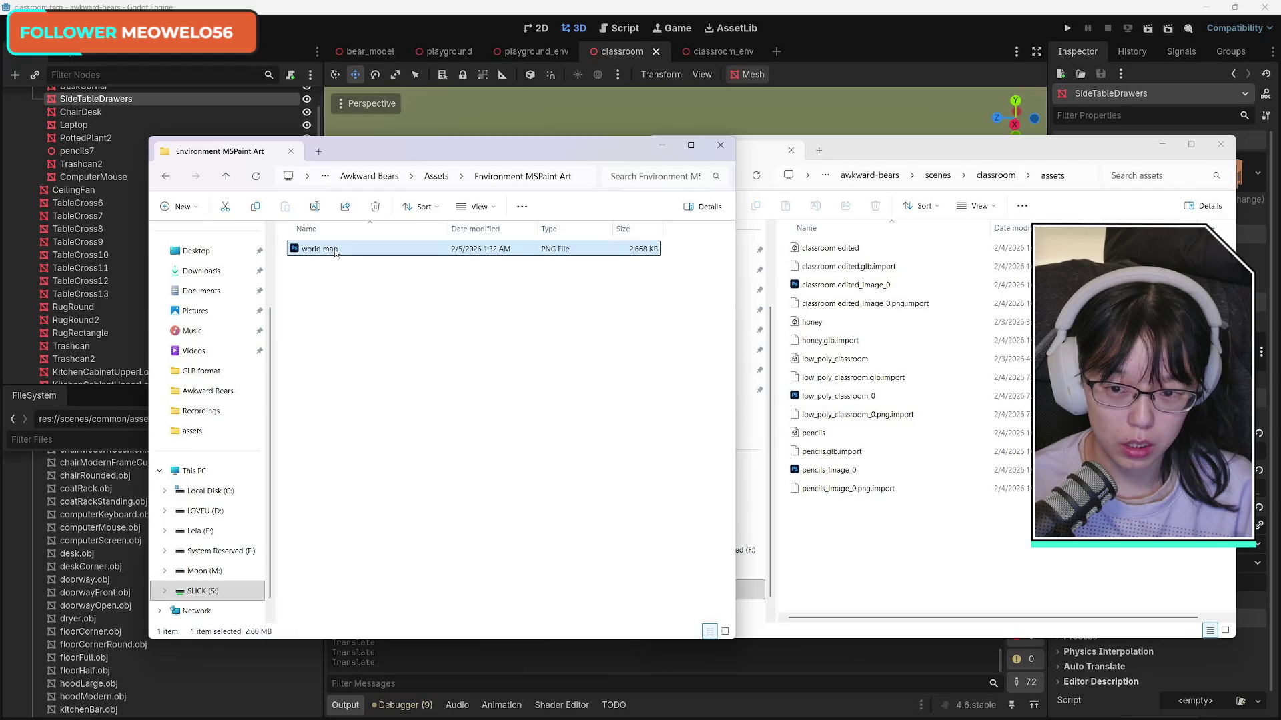
Step: Paste the world map into scenes/classroom/assets and close both Explorer windows
click(885, 549)
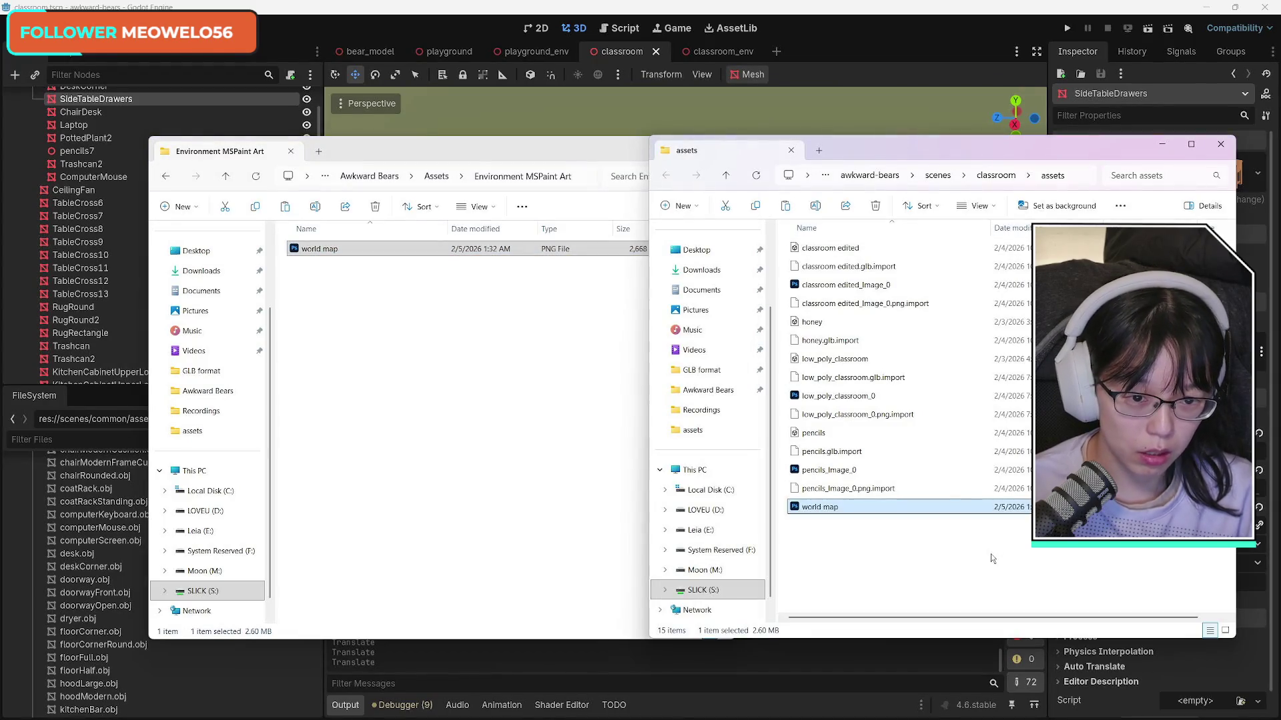
key(ctrl+v)
click(581, 155)
click(721, 145)
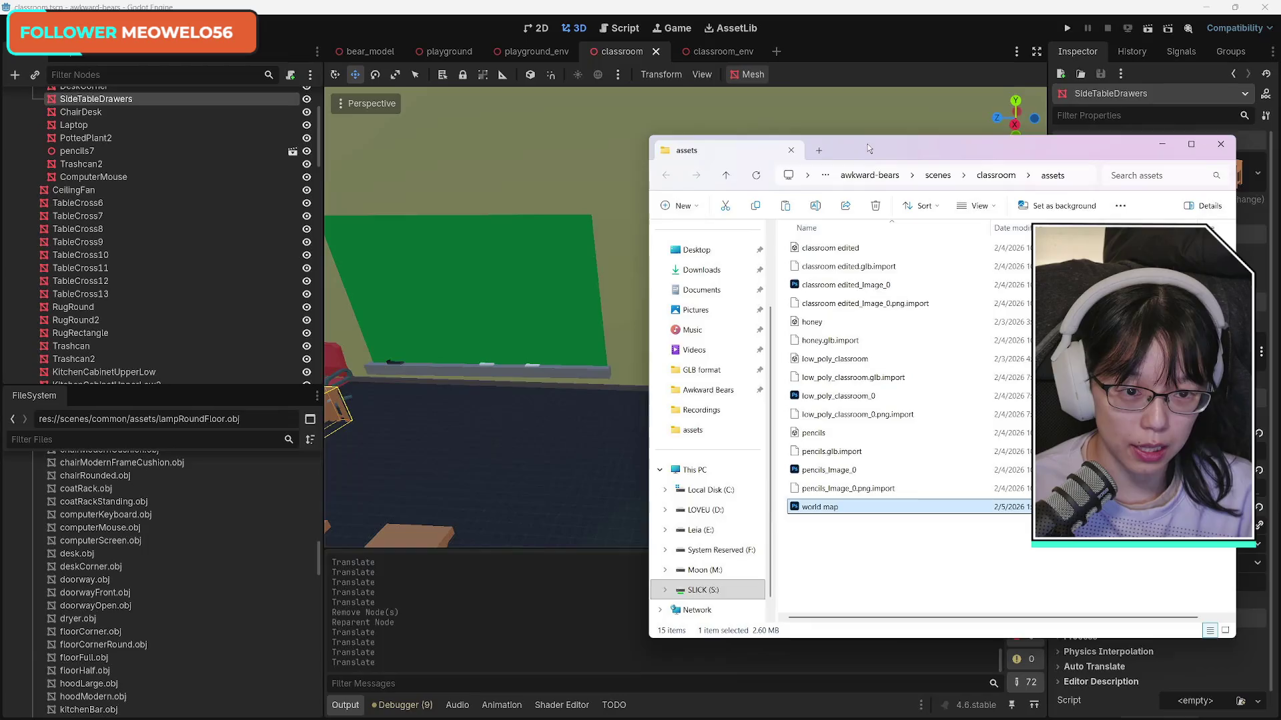
click(1220, 144)
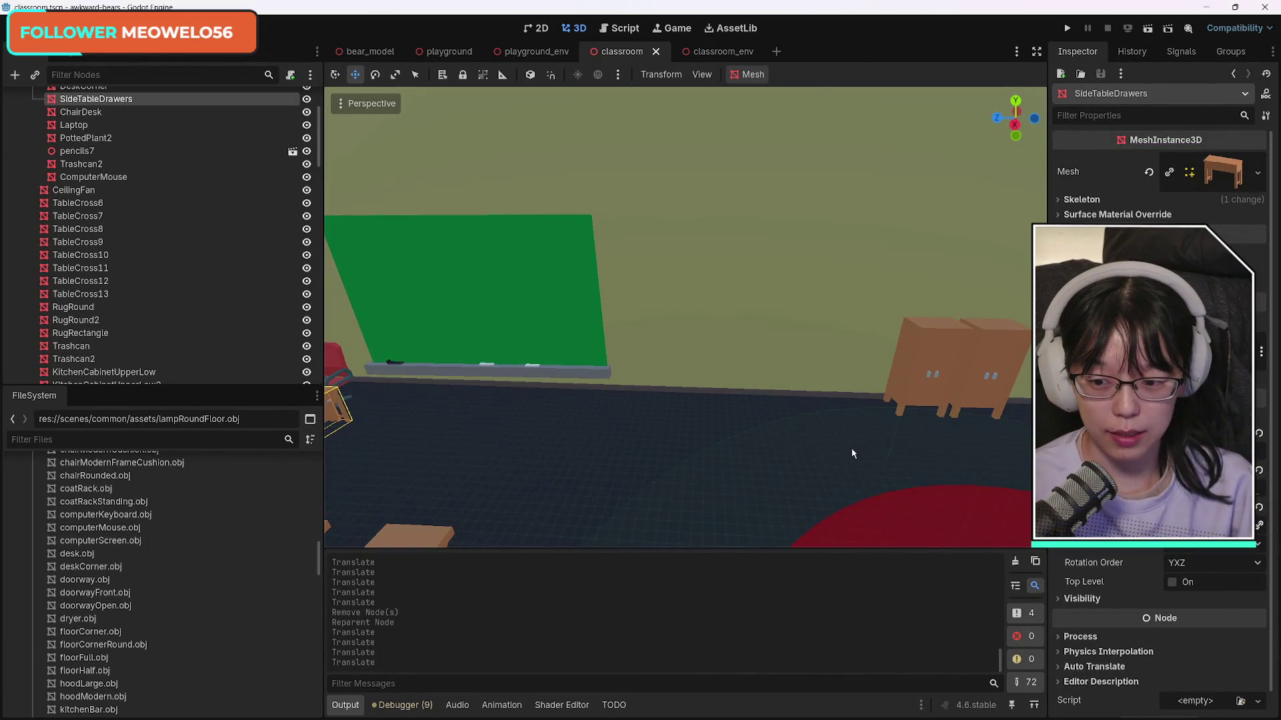
Step: Collapse the common folder and select world map.png under scenes/classroom/assets in the FileSystem dock
scroll(124, 557, up, 13)
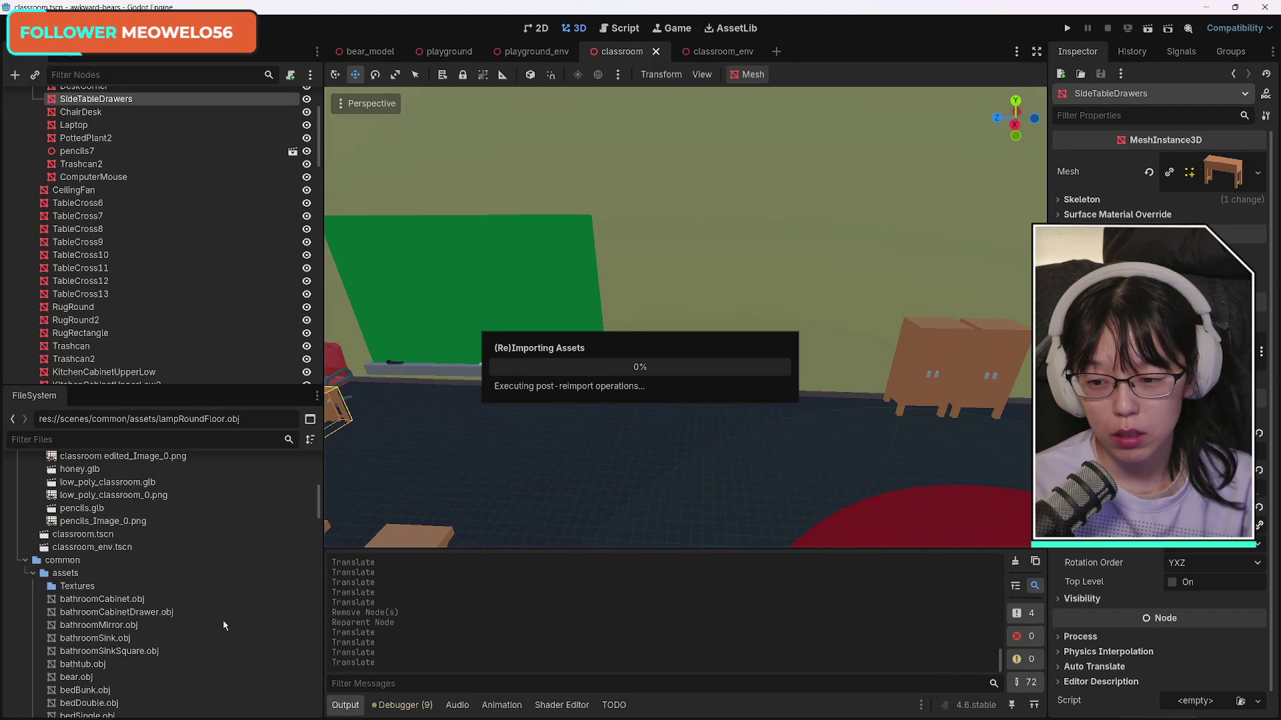
scroll(223, 611, down, 5)
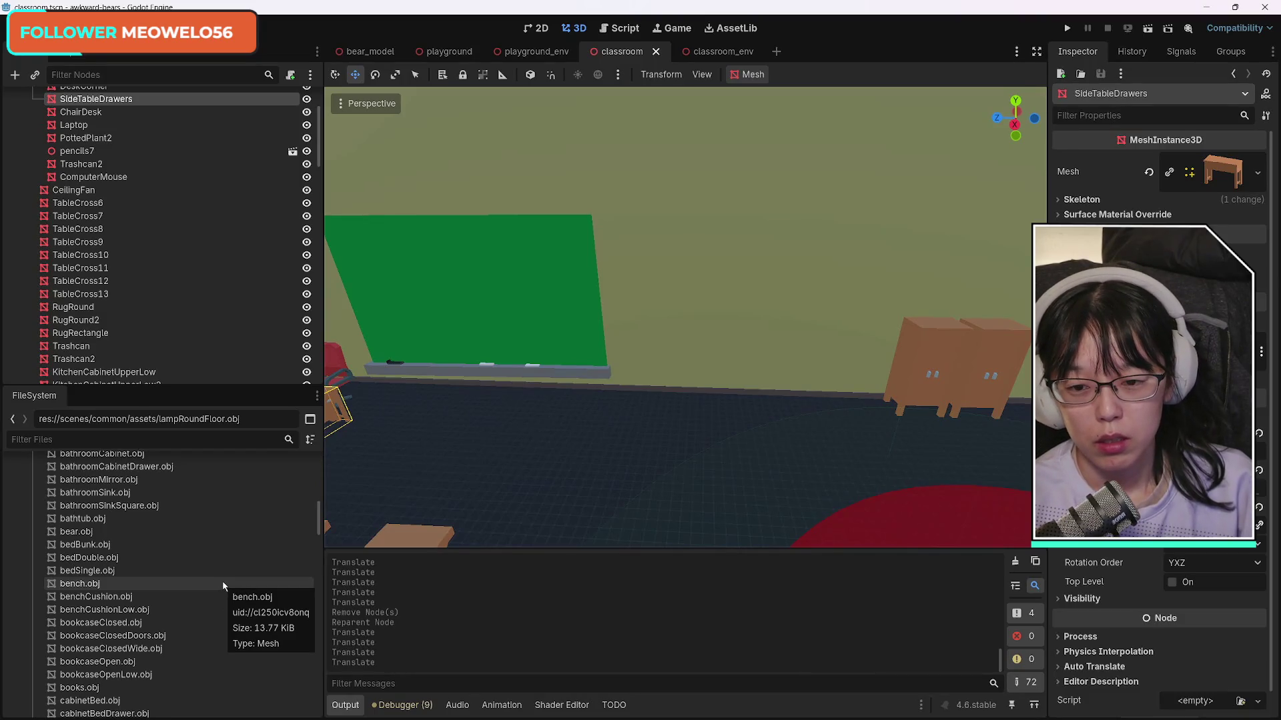
scroll(193, 607, up, 5)
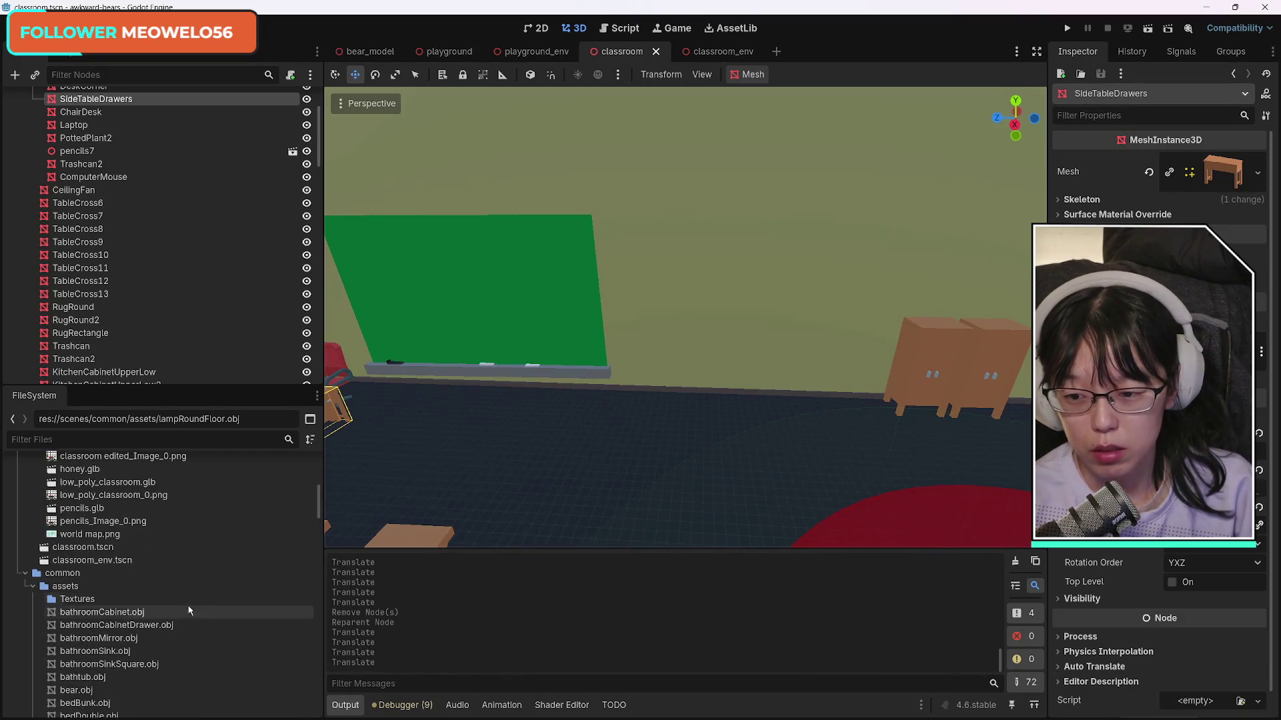
scroll(234, 613, down, 15)
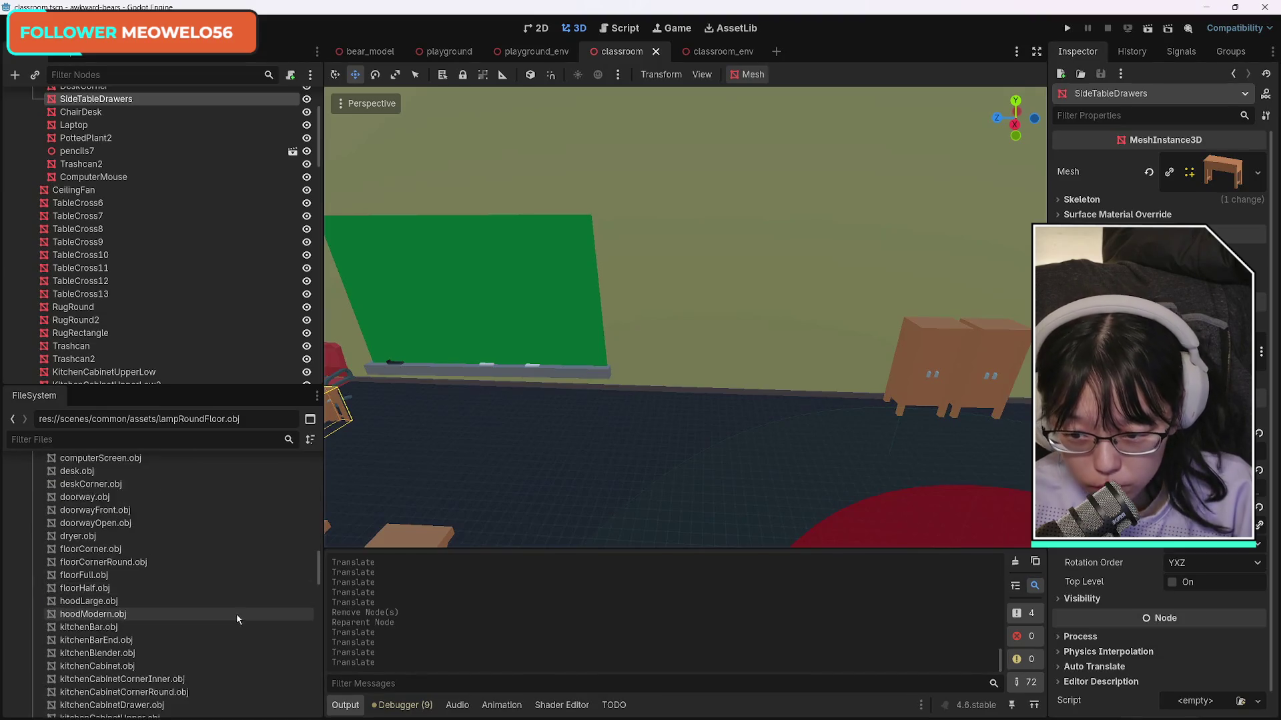
scroll(237, 619, down, 3)
scroll(237, 619, down, 6)
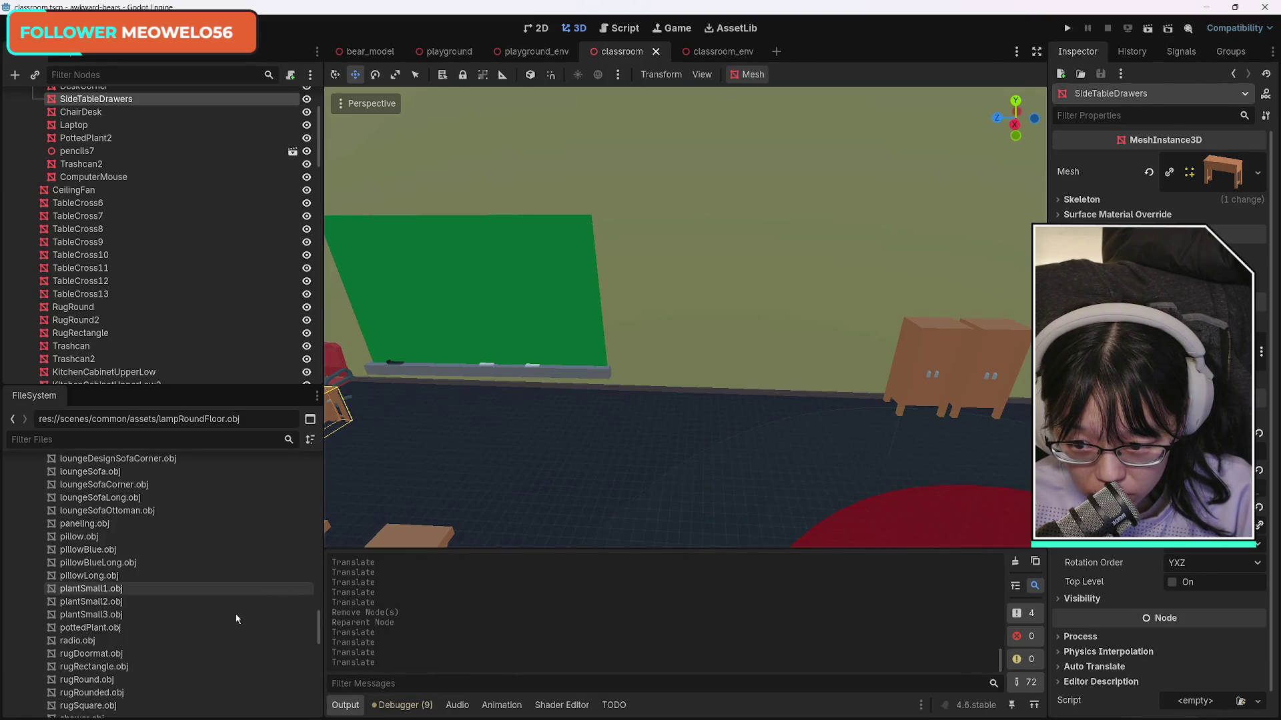
scroll(273, 627, down, 10)
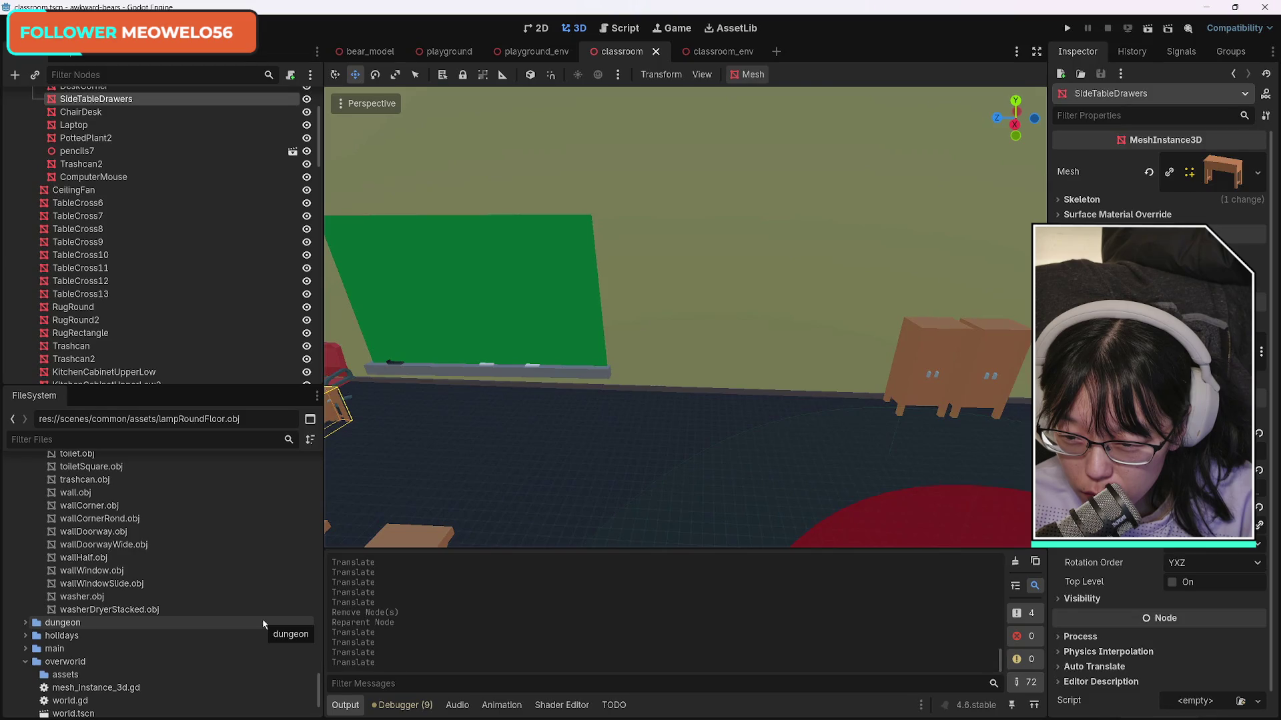
scroll(253, 607, up, 15)
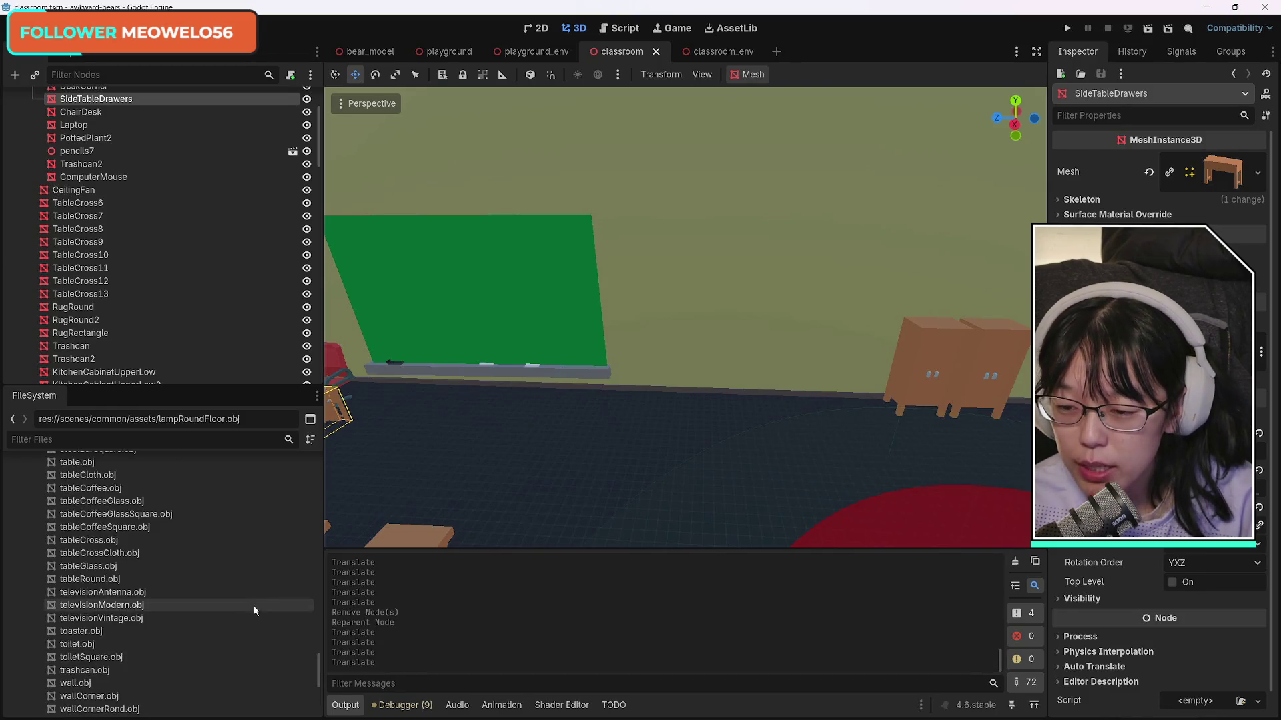
scroll(252, 616, up, 20)
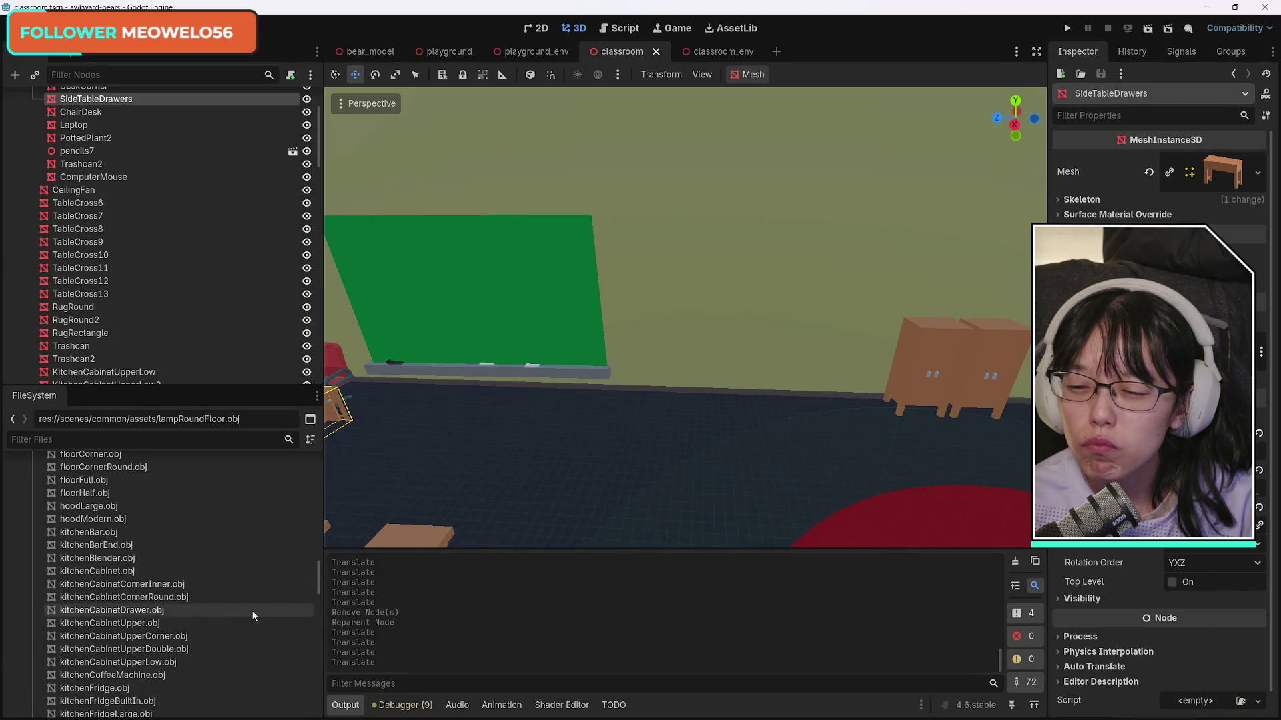
scroll(252, 613, up, 10)
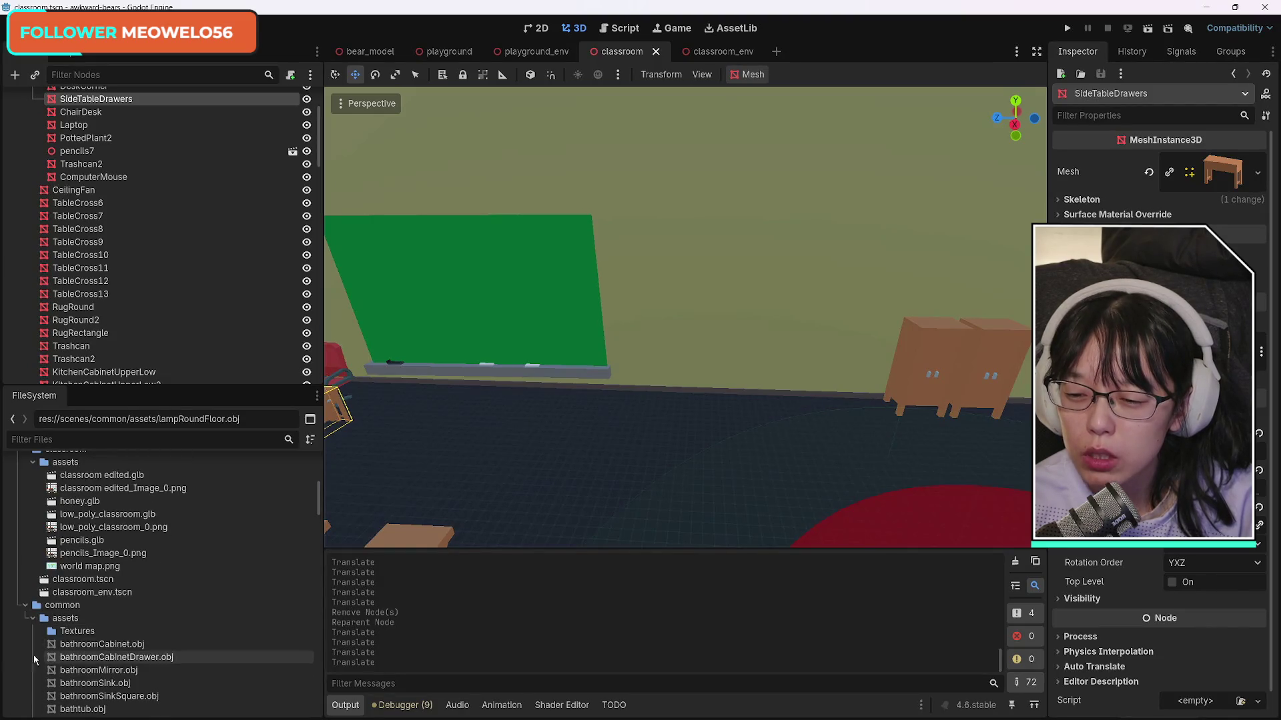
click(26, 606)
scroll(185, 591, down, 5)
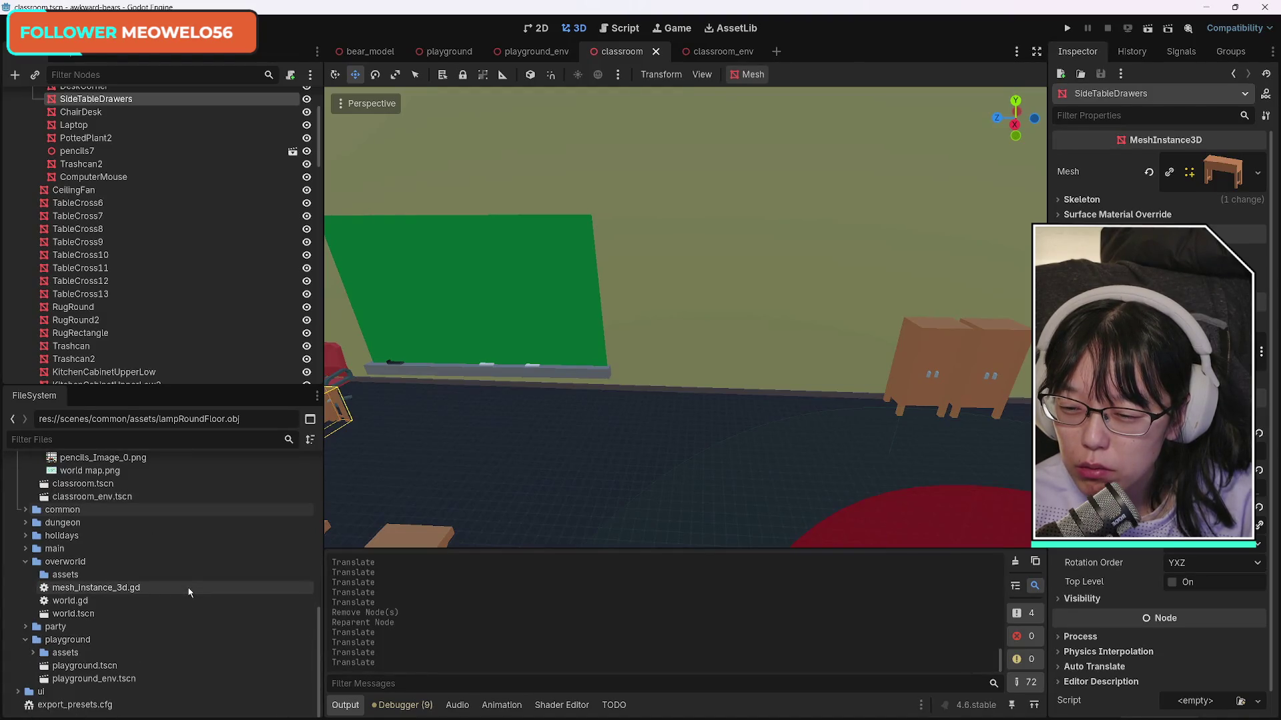
scroll(190, 587, up, 8)
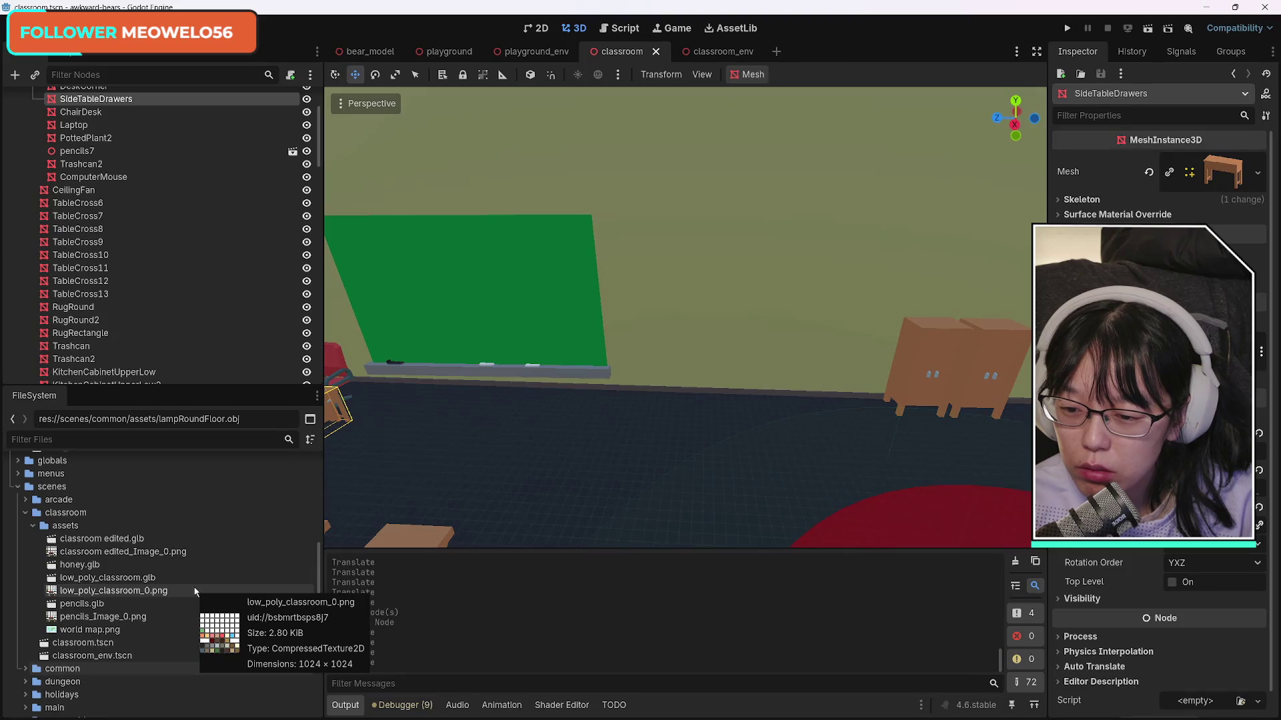
click(103, 631)
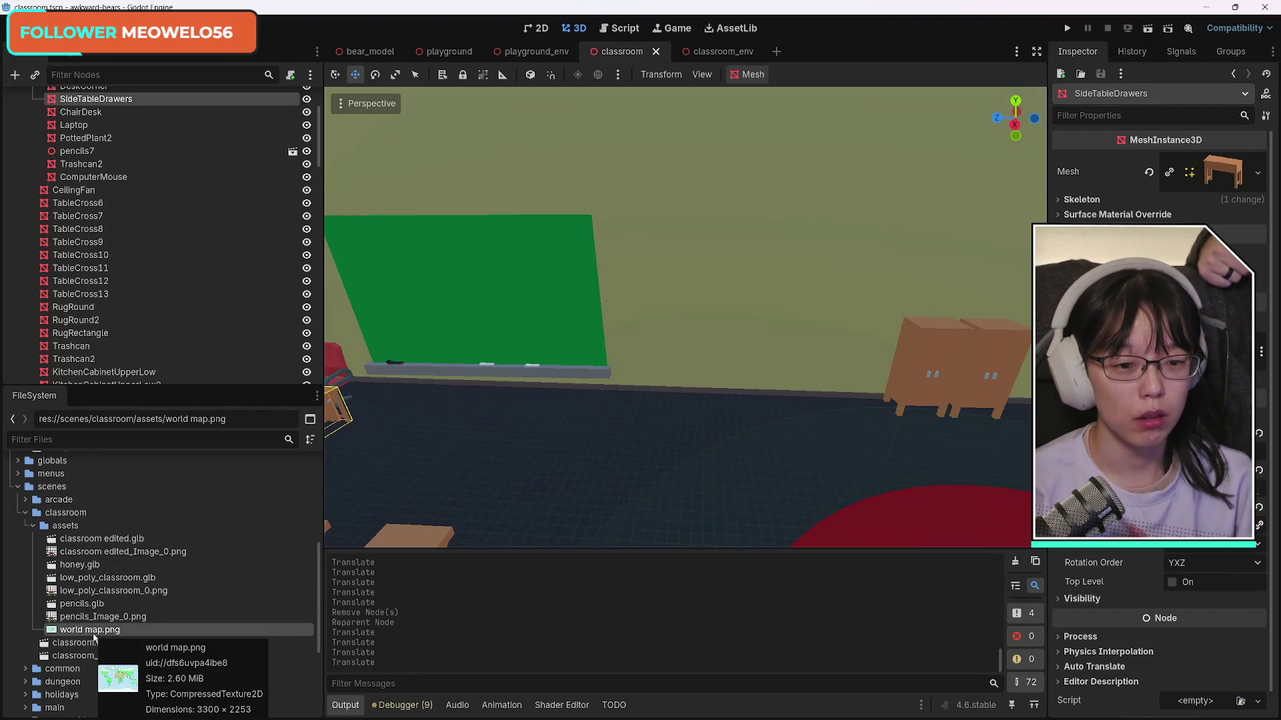
scroll(96, 267, up, 4)
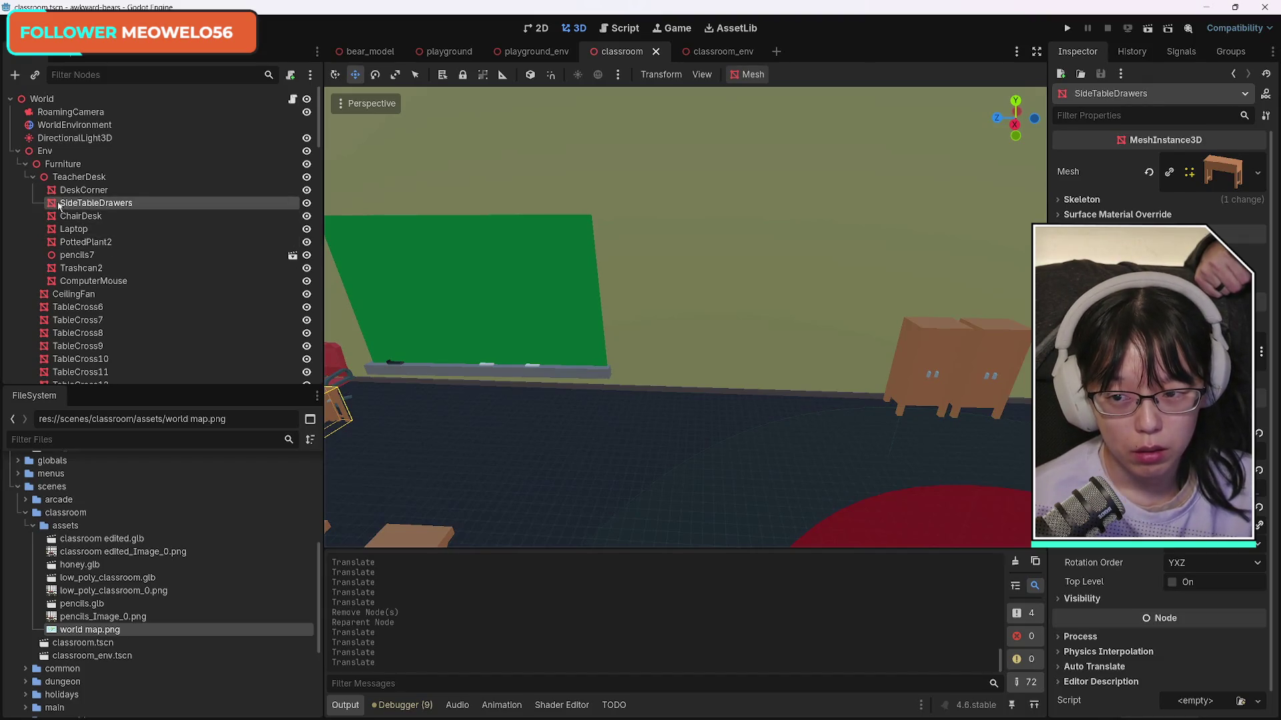
Step: Select the GreenBoard node in the classroom scene tree
mouse_move(58, 206)
mouse_down()
mouse_move(178, 260)
mouse_move(389, 279)
mouse_up()
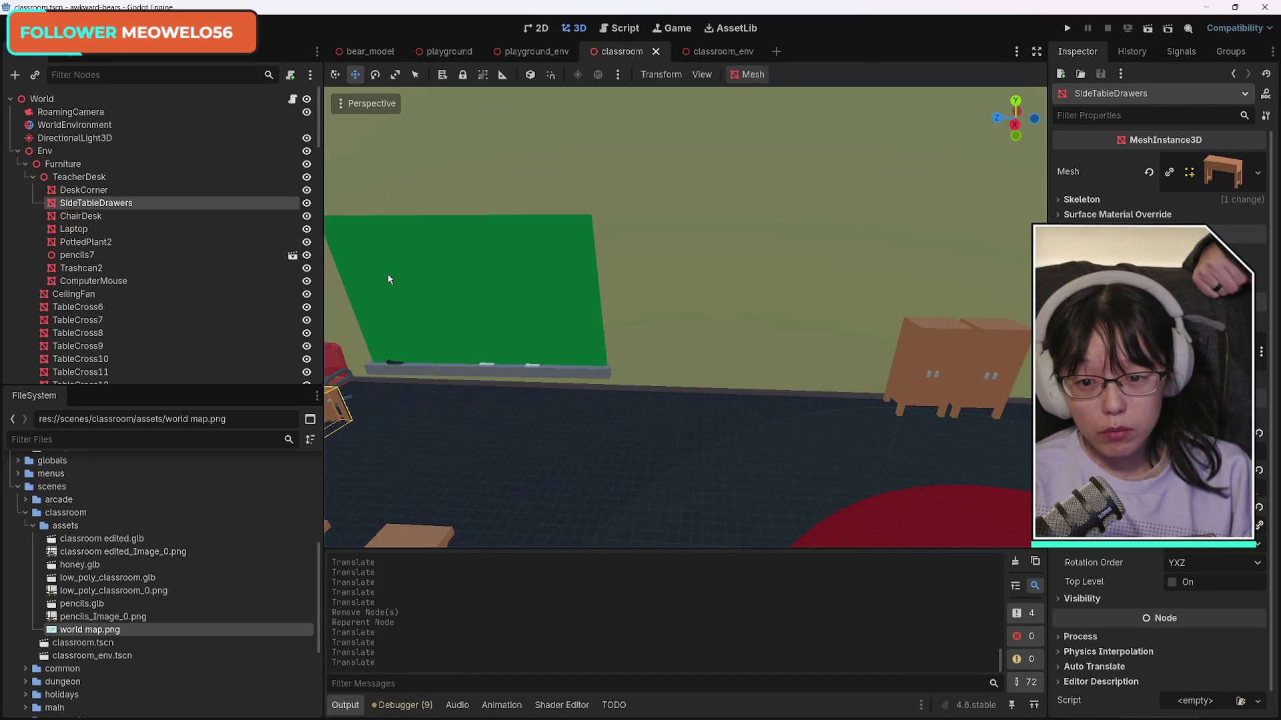
click(390, 280)
scroll(198, 304, down, 2)
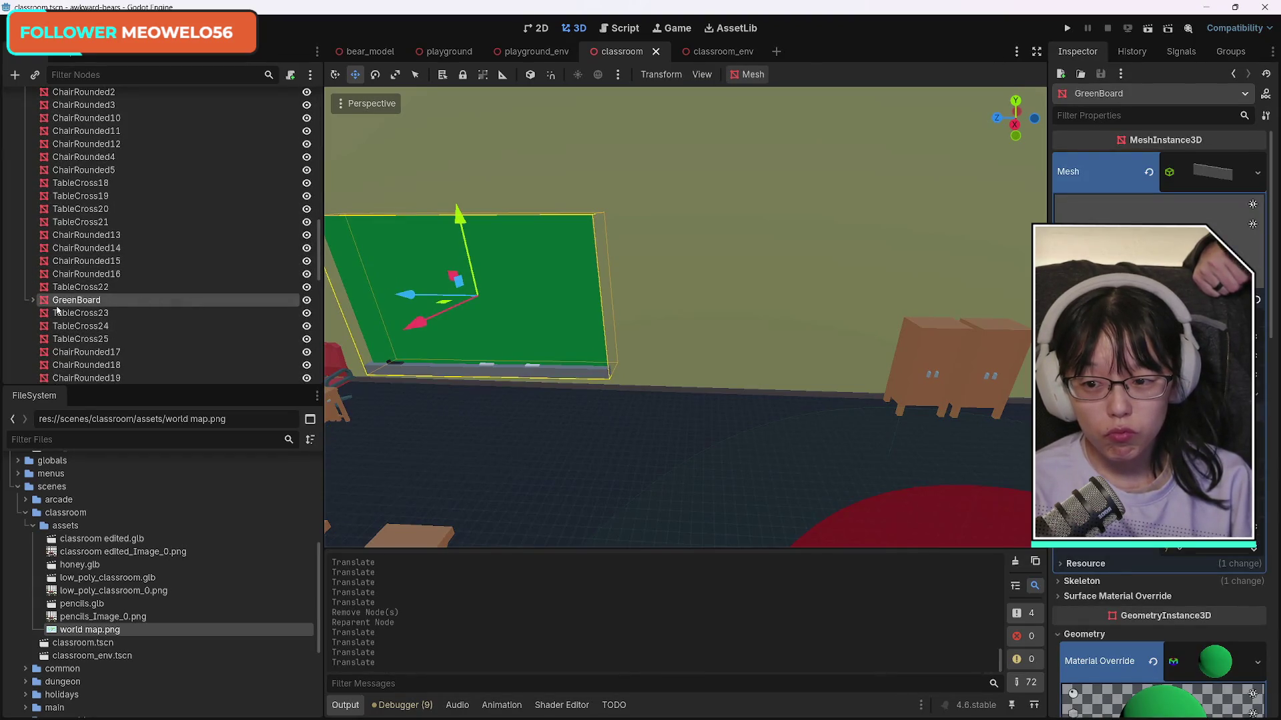
scroll(67, 305, up, 1)
scroll(76, 303, down, 1)
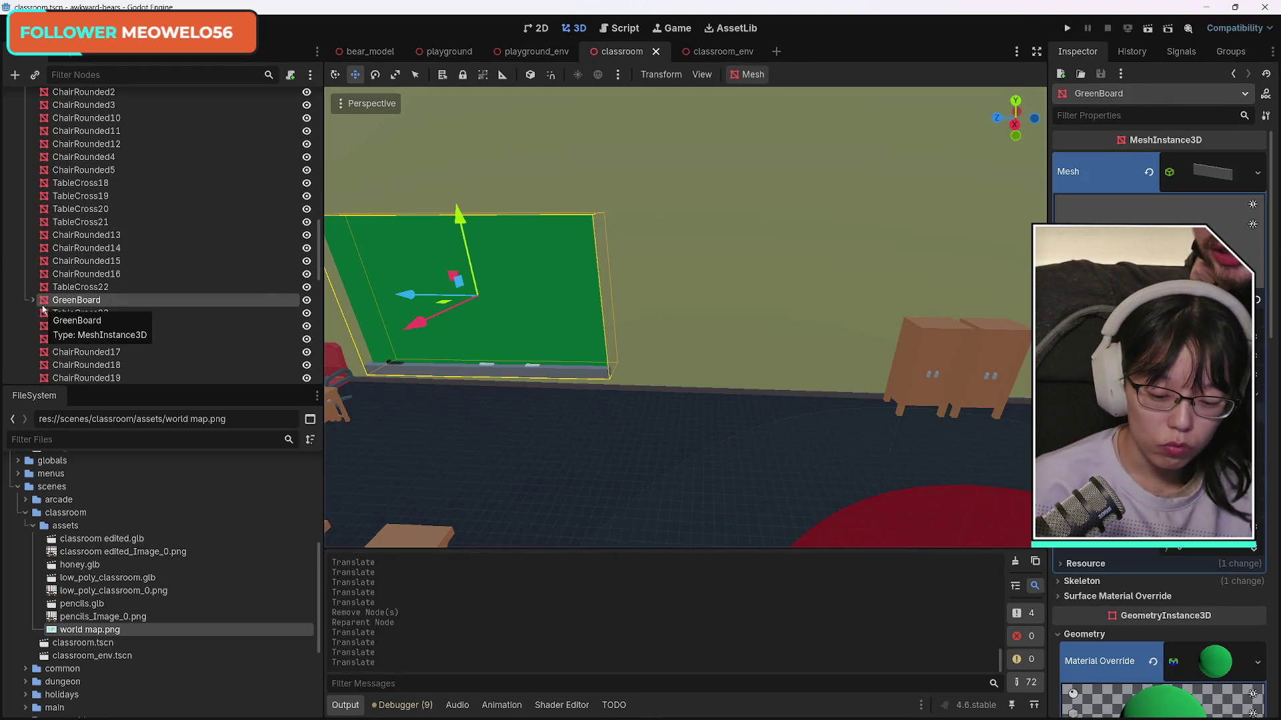
Step: Create a MeshInstance3D under GreenBoard and move MeshInstance3D6 out as its sibling
key(ctrl+a)
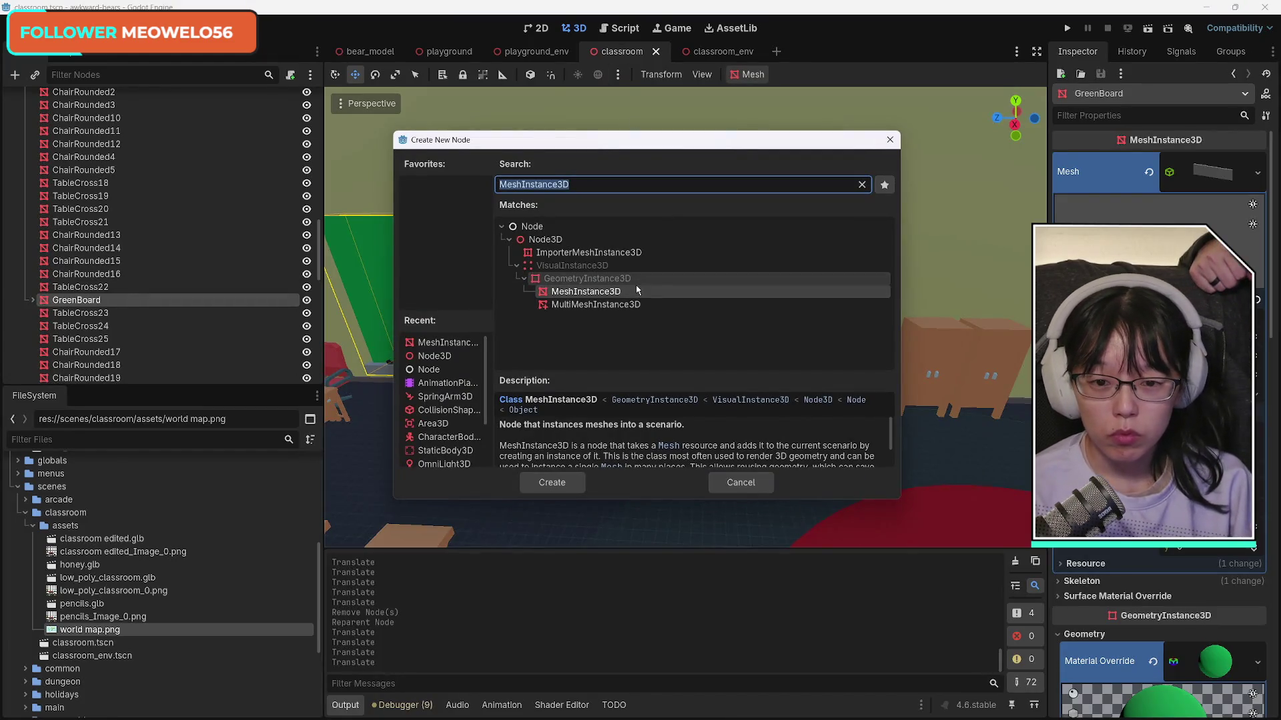
click(560, 483)
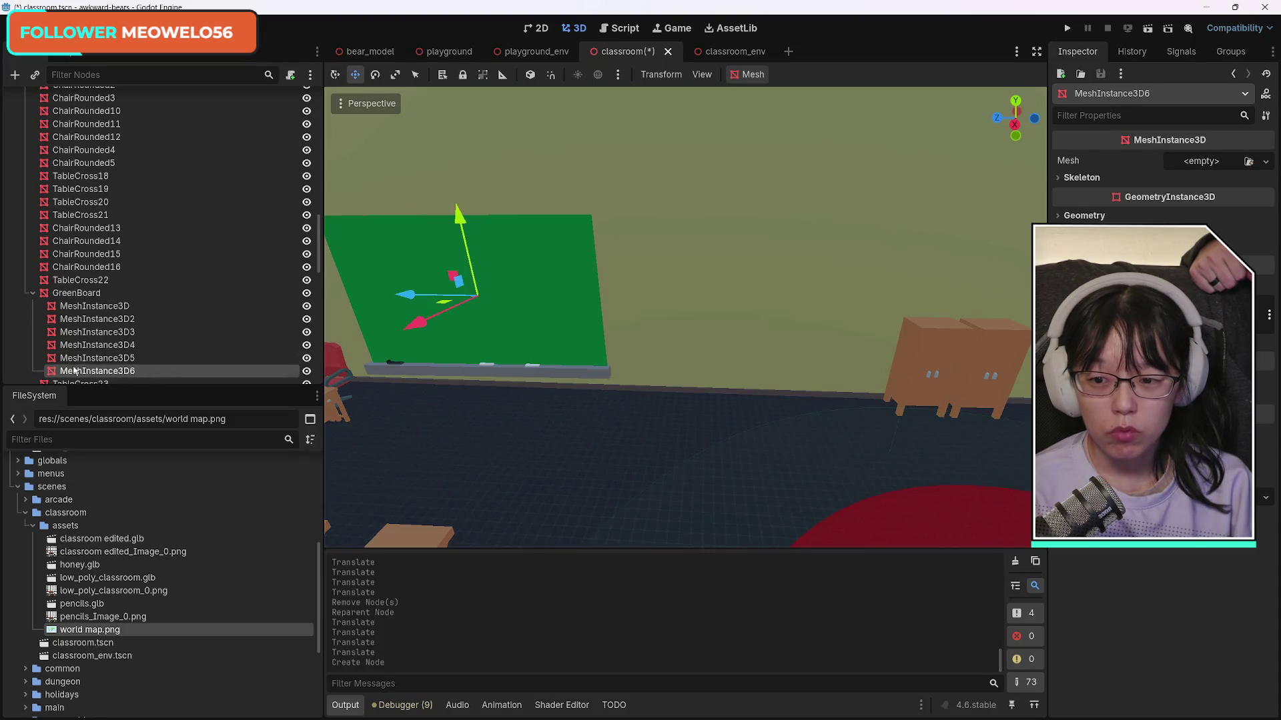
drag(70, 373, 54, 290)
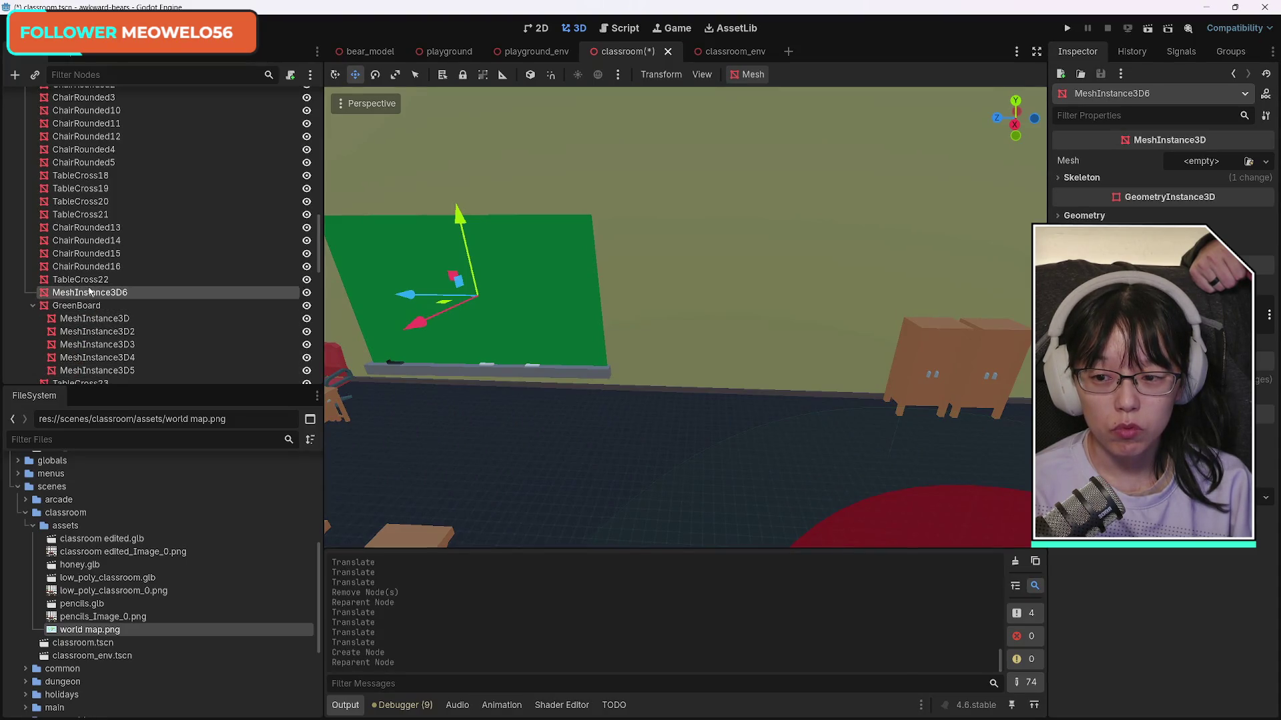
click(33, 307)
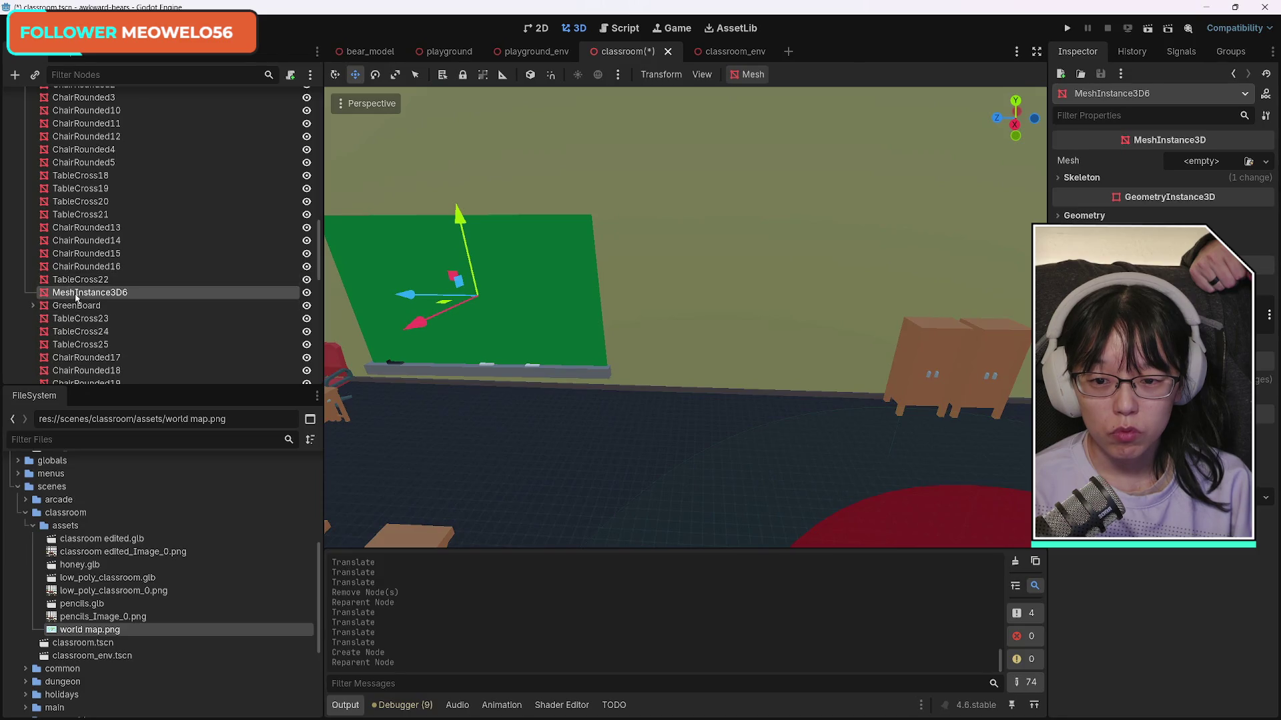
click(1182, 164)
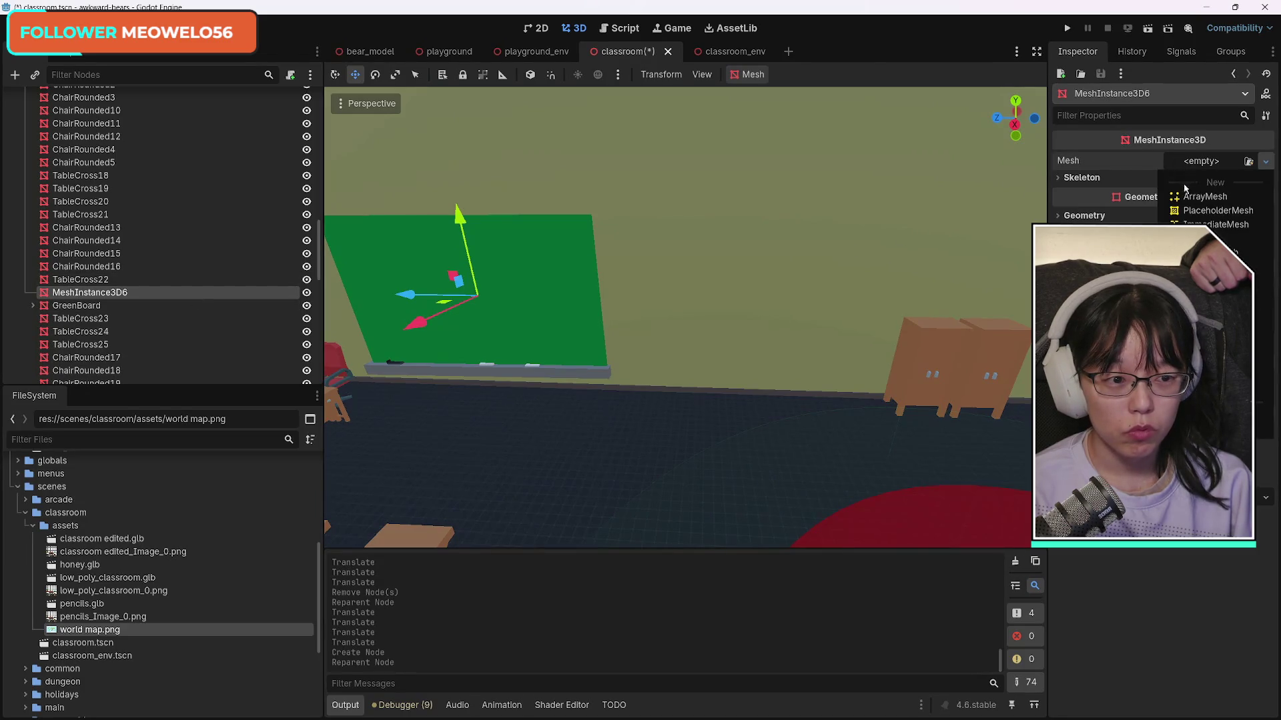
Step: Assign a new QuadMesh to MeshInstance3D6 and expand its Geometry settings
click(1233, 252)
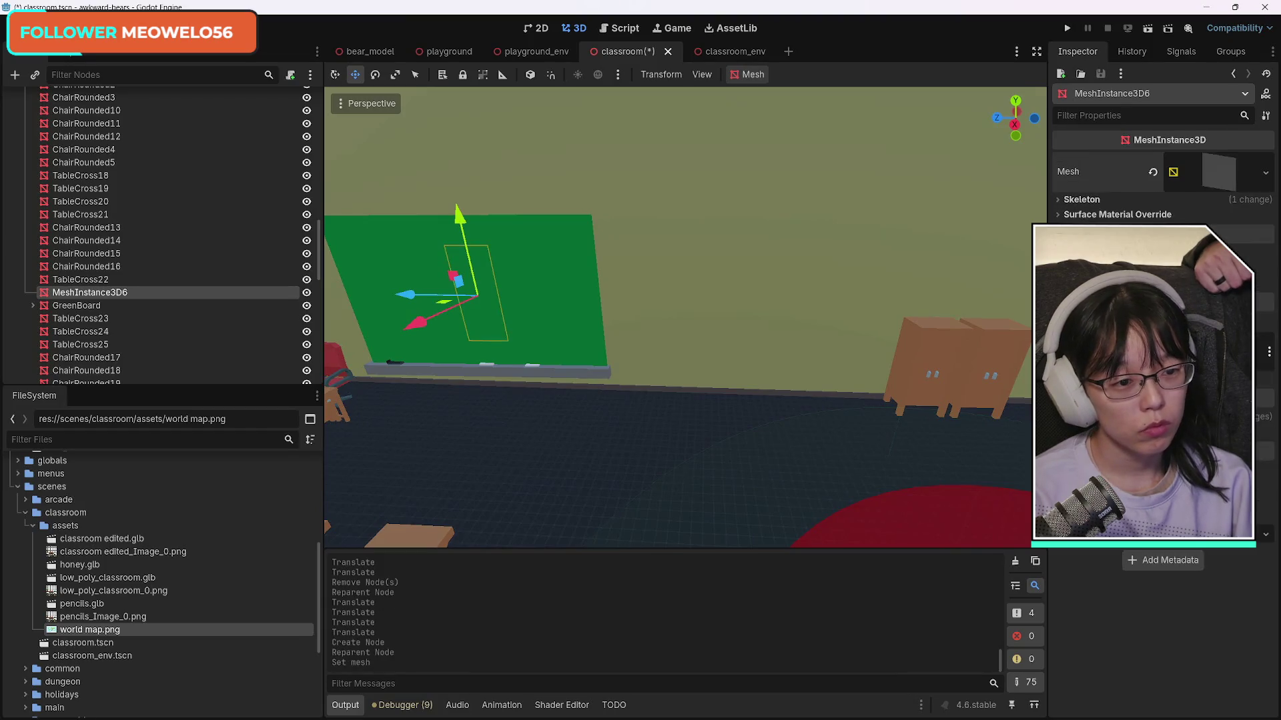
click(1218, 177)
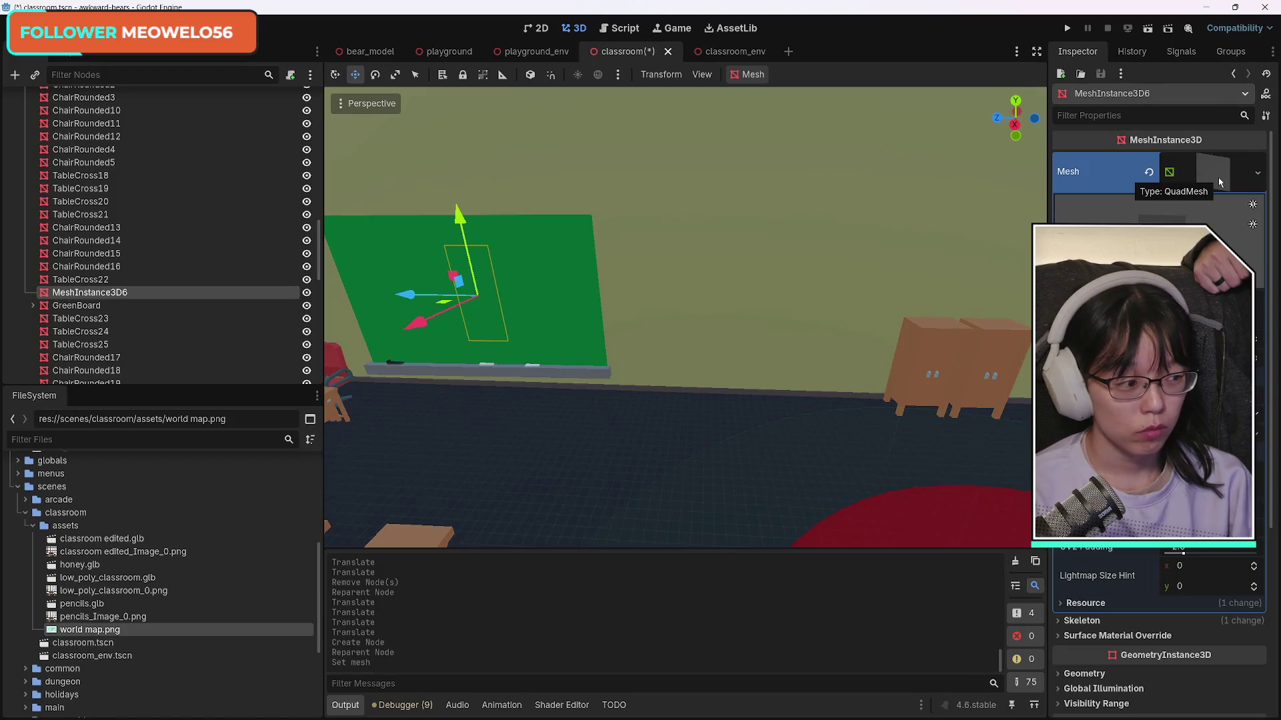
scroll(1161, 400, down, 2)
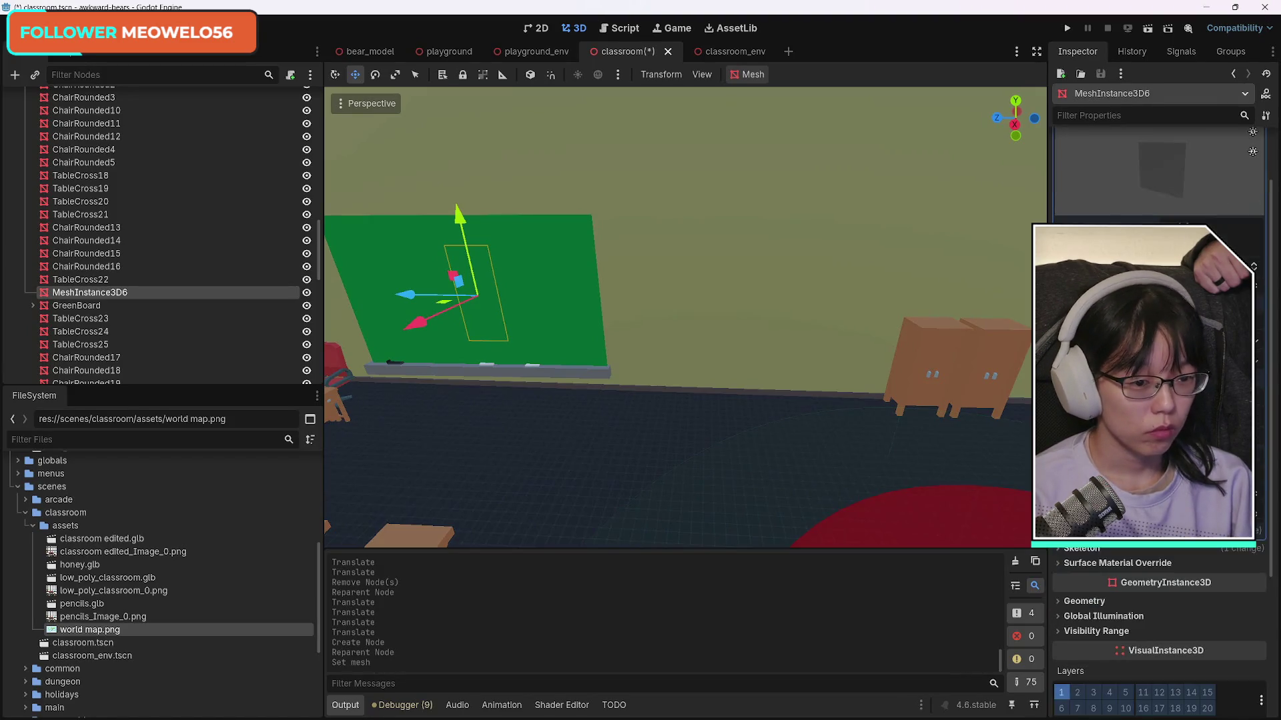
click(1085, 601)
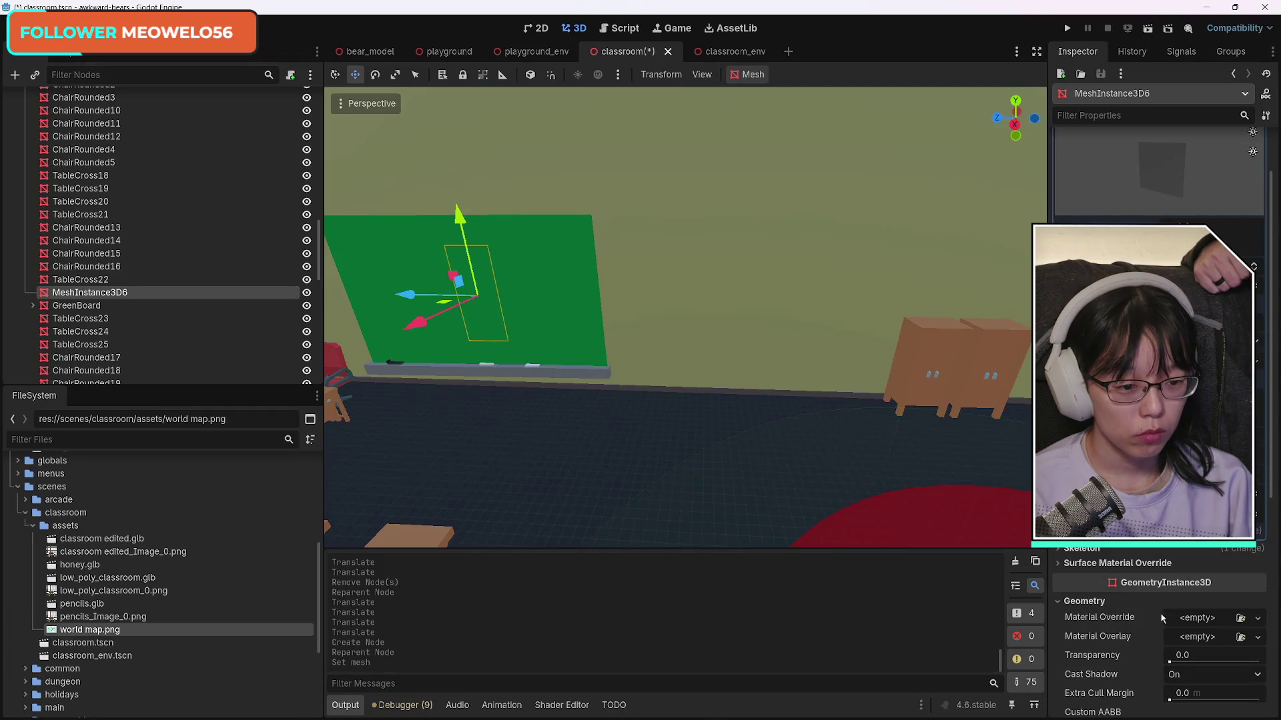
click(1190, 620)
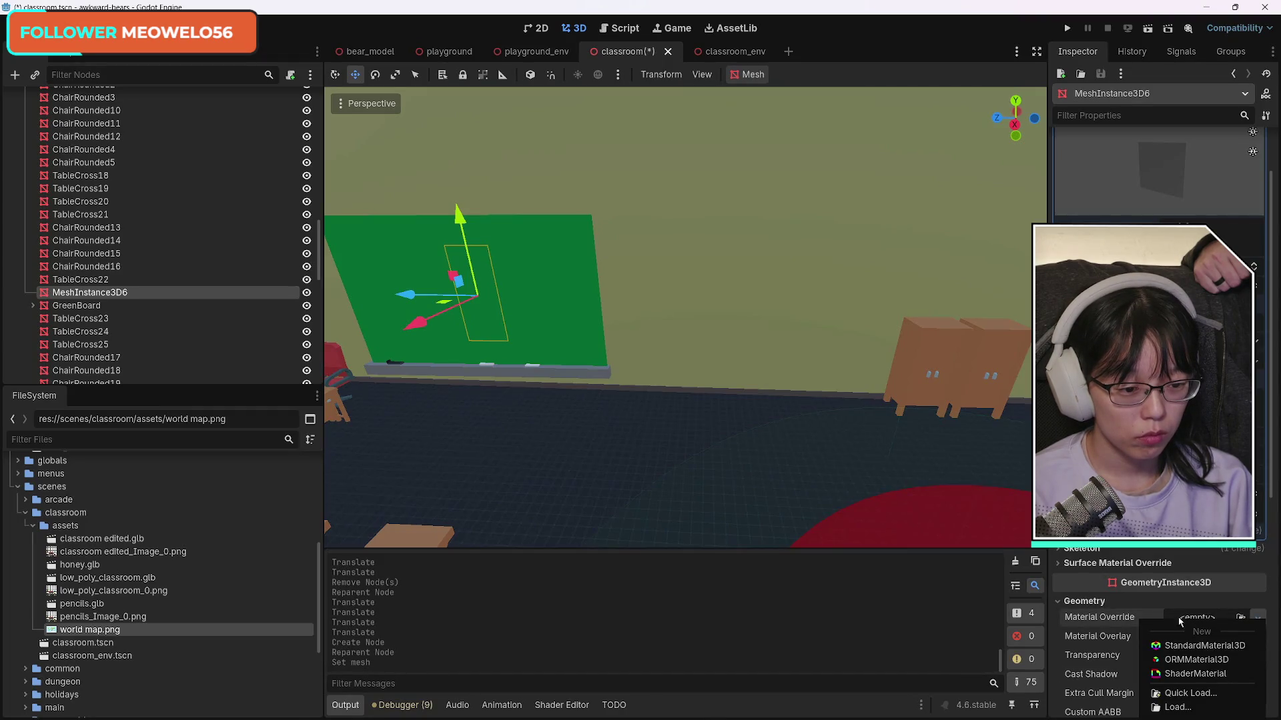
click(1143, 602)
scroll(1140, 604, up, 2)
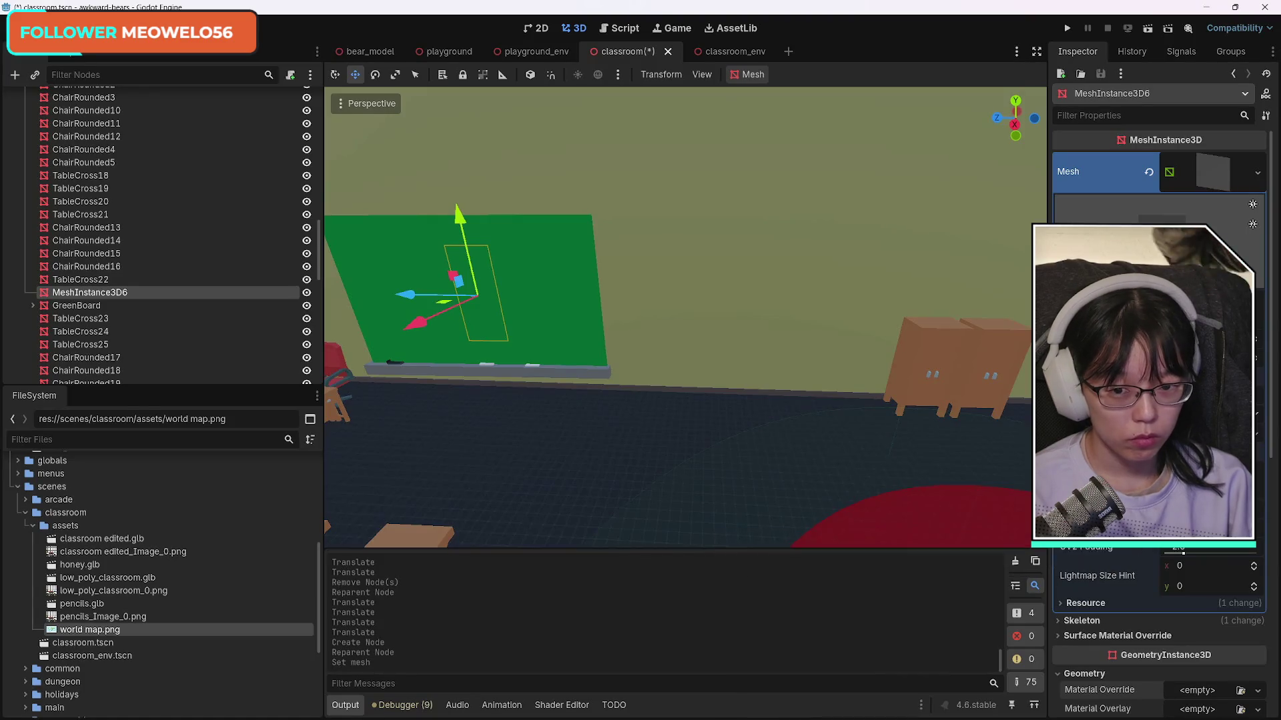
scroll(1139, 577, down, 2)
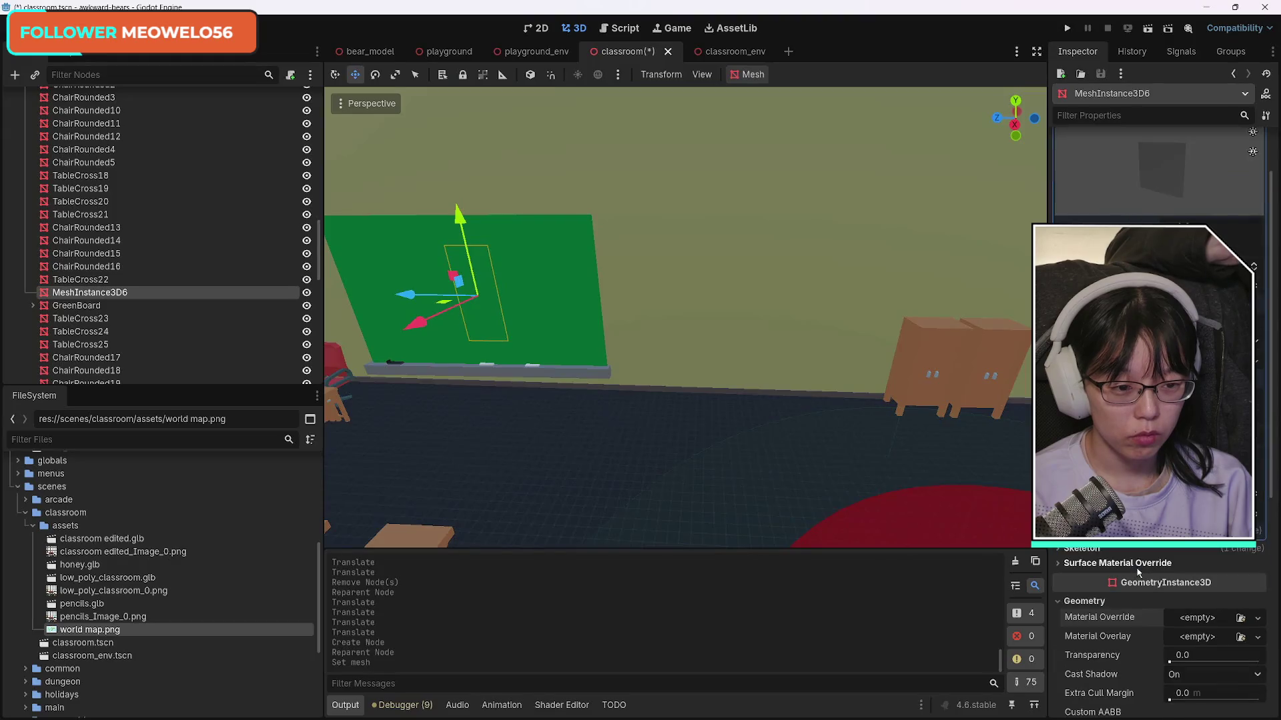
scroll(1138, 635, down, 2)
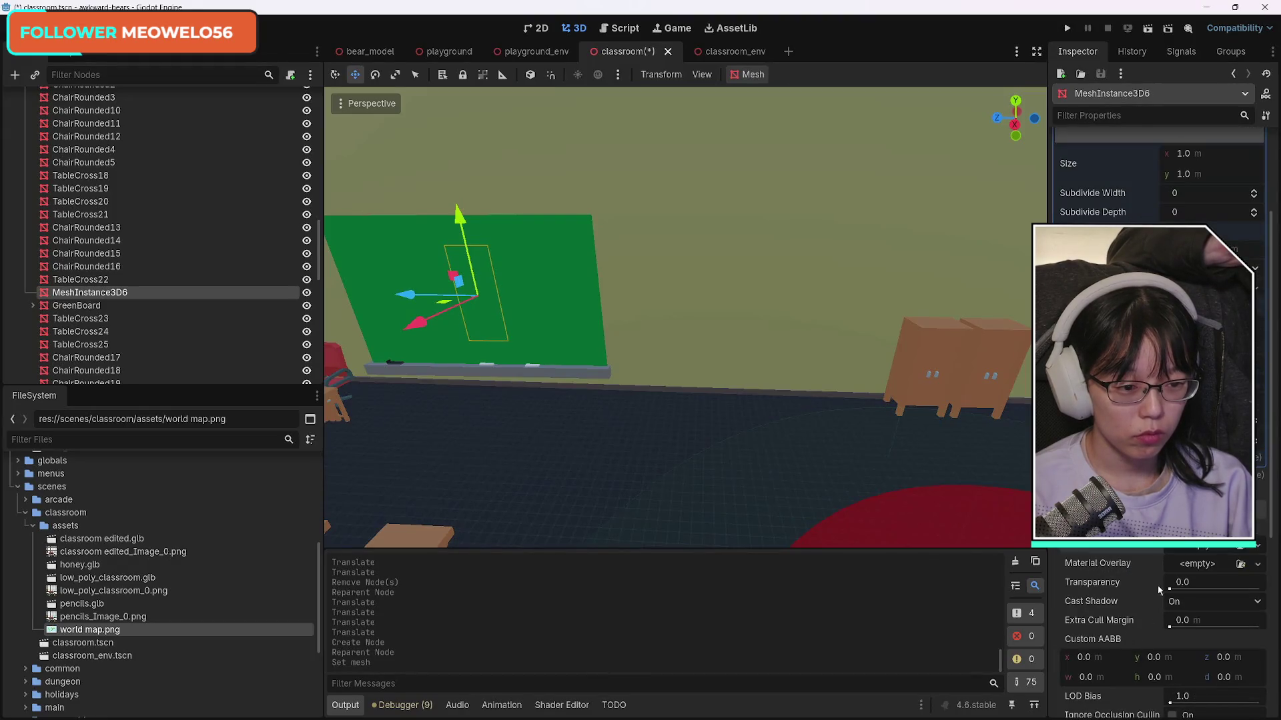
Step: Set Material Override to a new StandardMaterial3D and expand its settings
click(1188, 562)
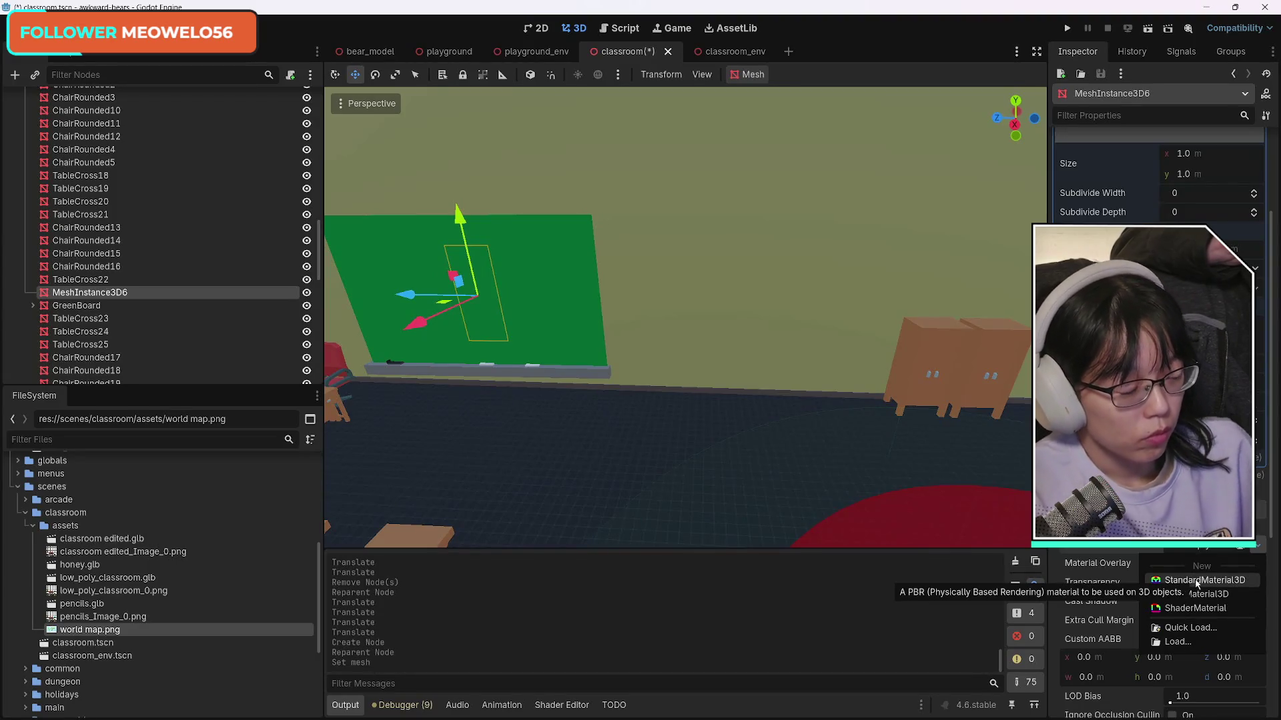
click(1197, 581)
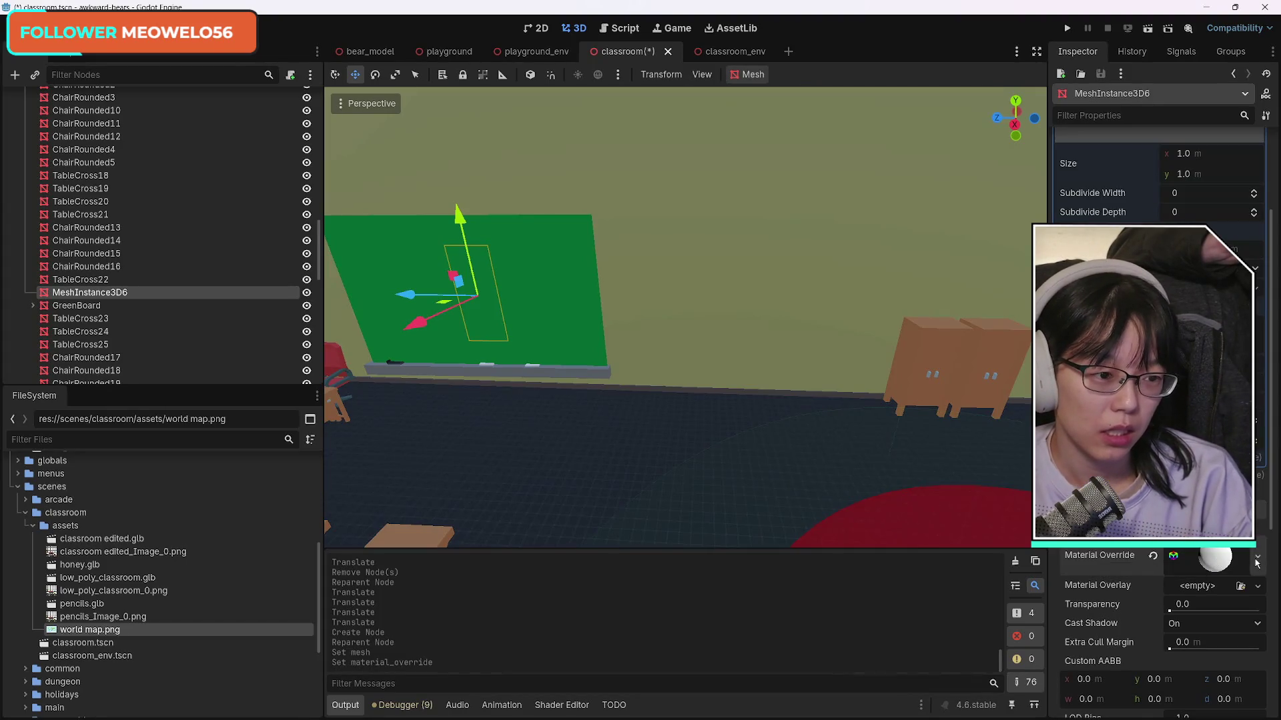
scroll(1273, 539, down, 1)
scroll(1272, 539, down, 3)
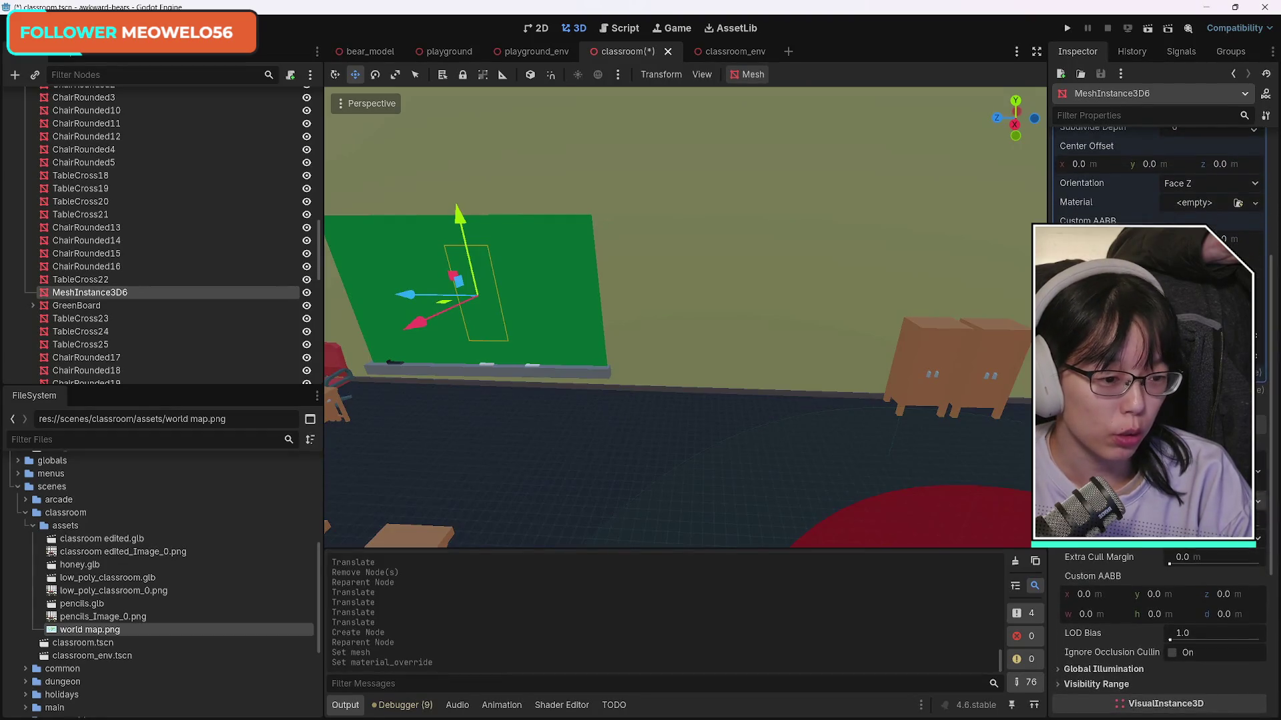
click(1194, 534)
scroll(1191, 574, down, 5)
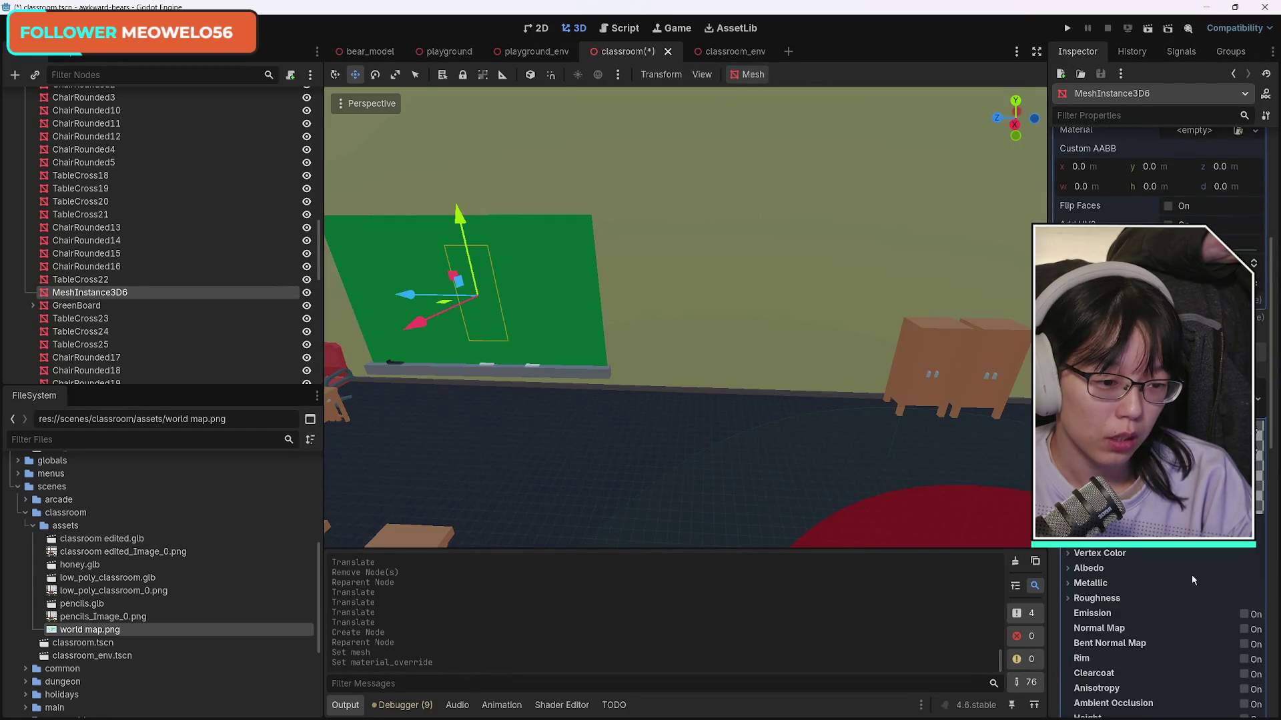
scroll(1178, 551, down, 3)
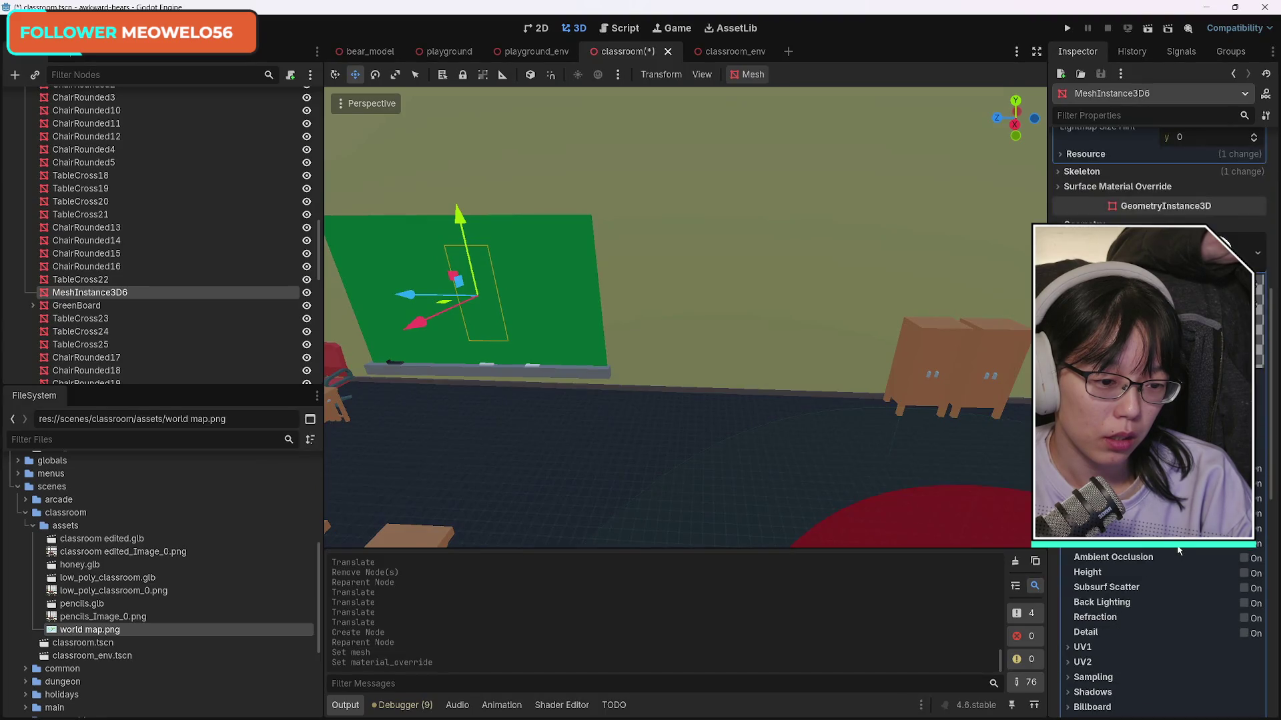
scroll(1151, 614, down, 3)
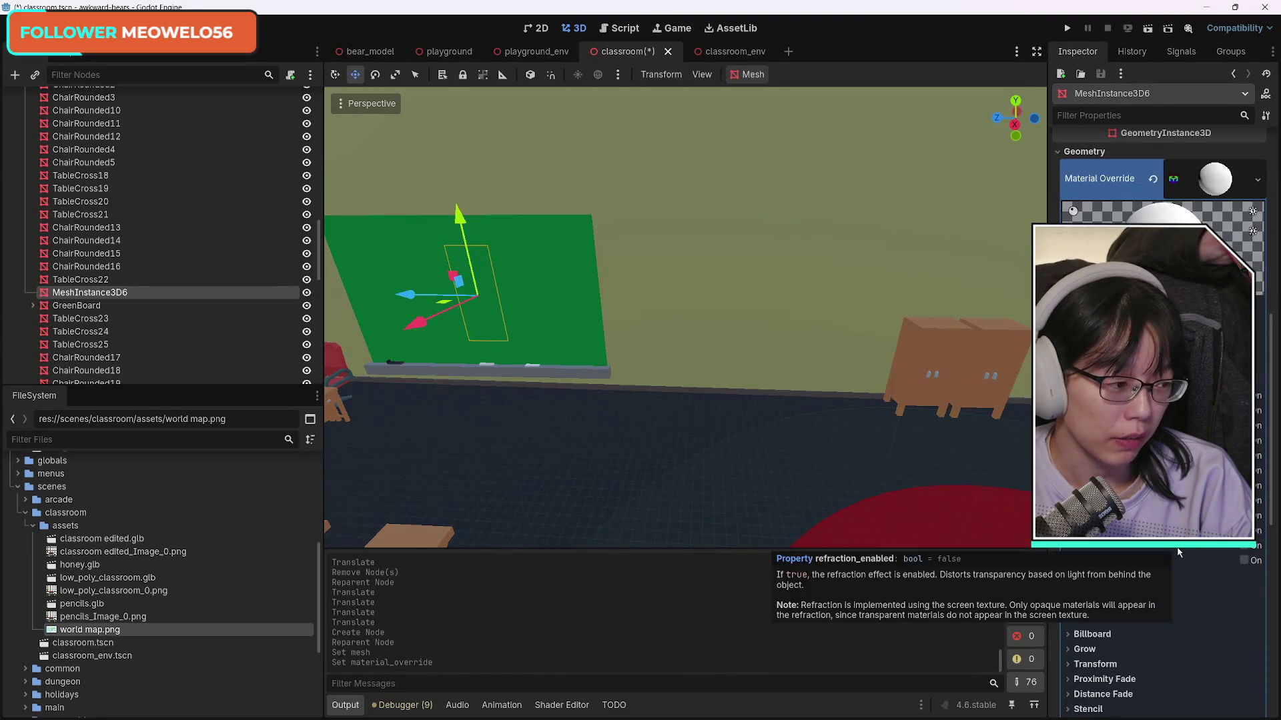
scroll(1142, 630, down, 3)
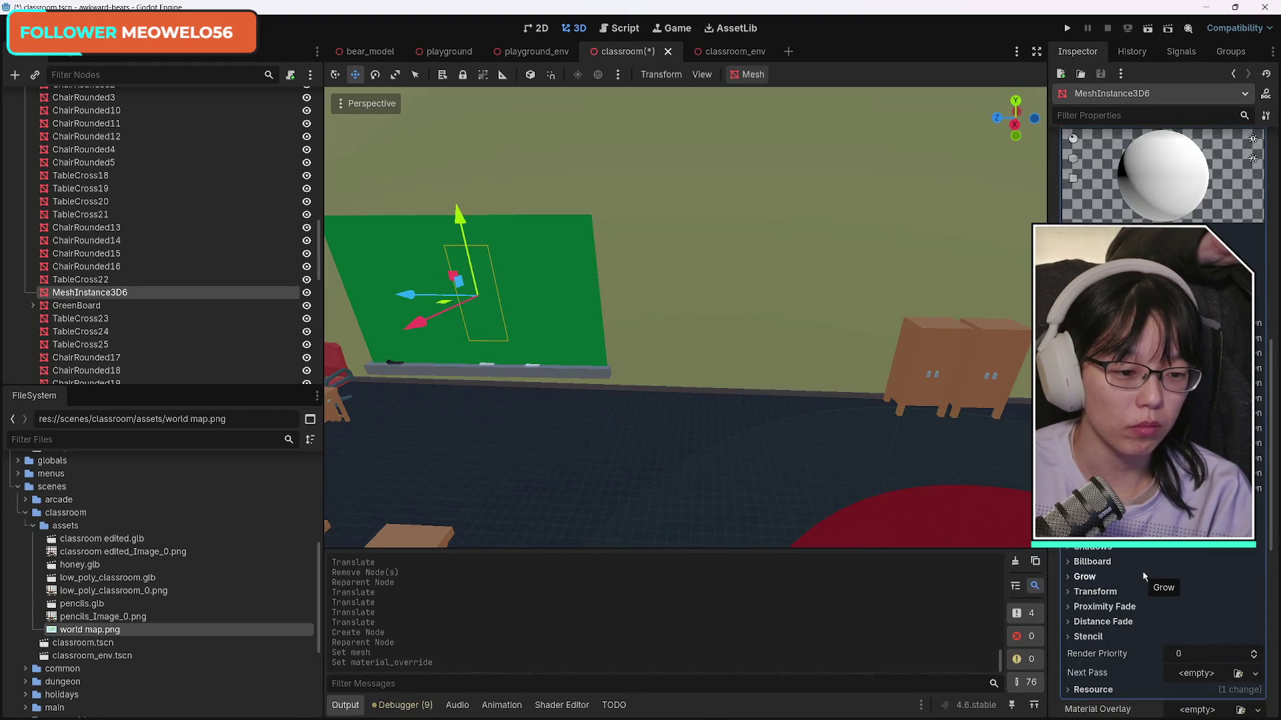
scroll(1164, 634, up, 3)
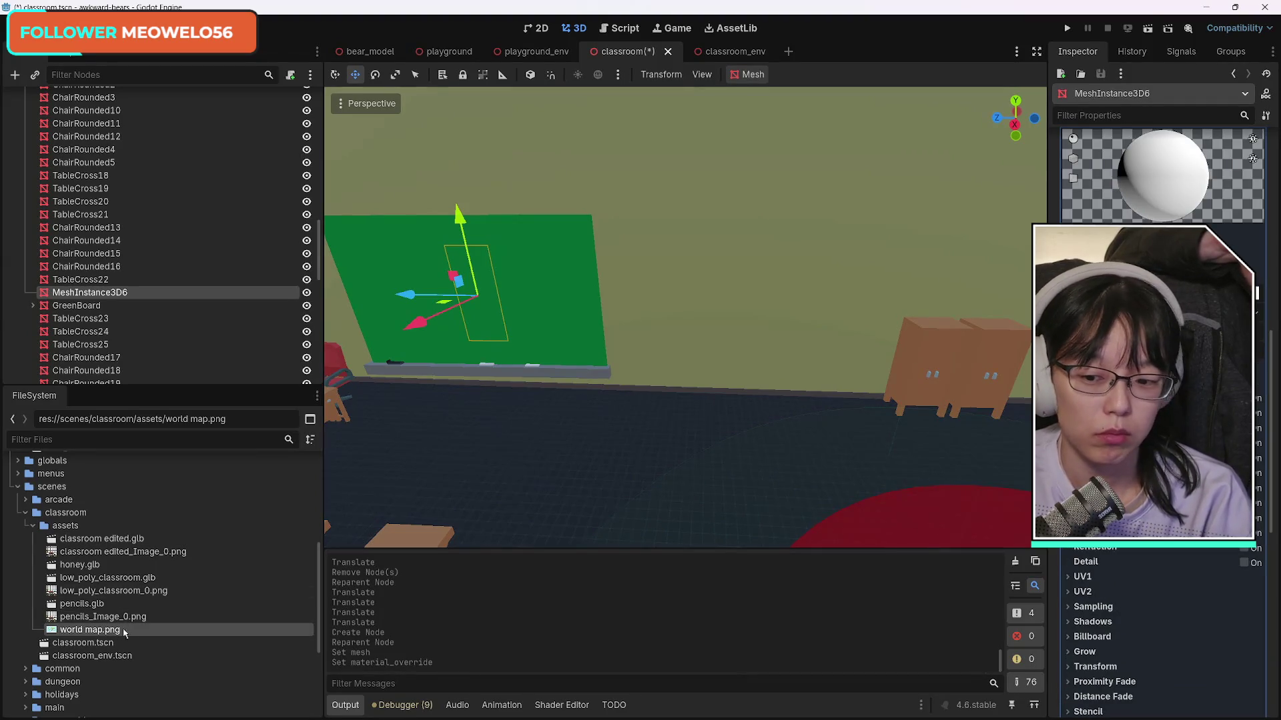
Step: Apply world map.png as the quad's albedo texture, move it beside the green board, and widen it
drag(90, 630, 1148, 400)
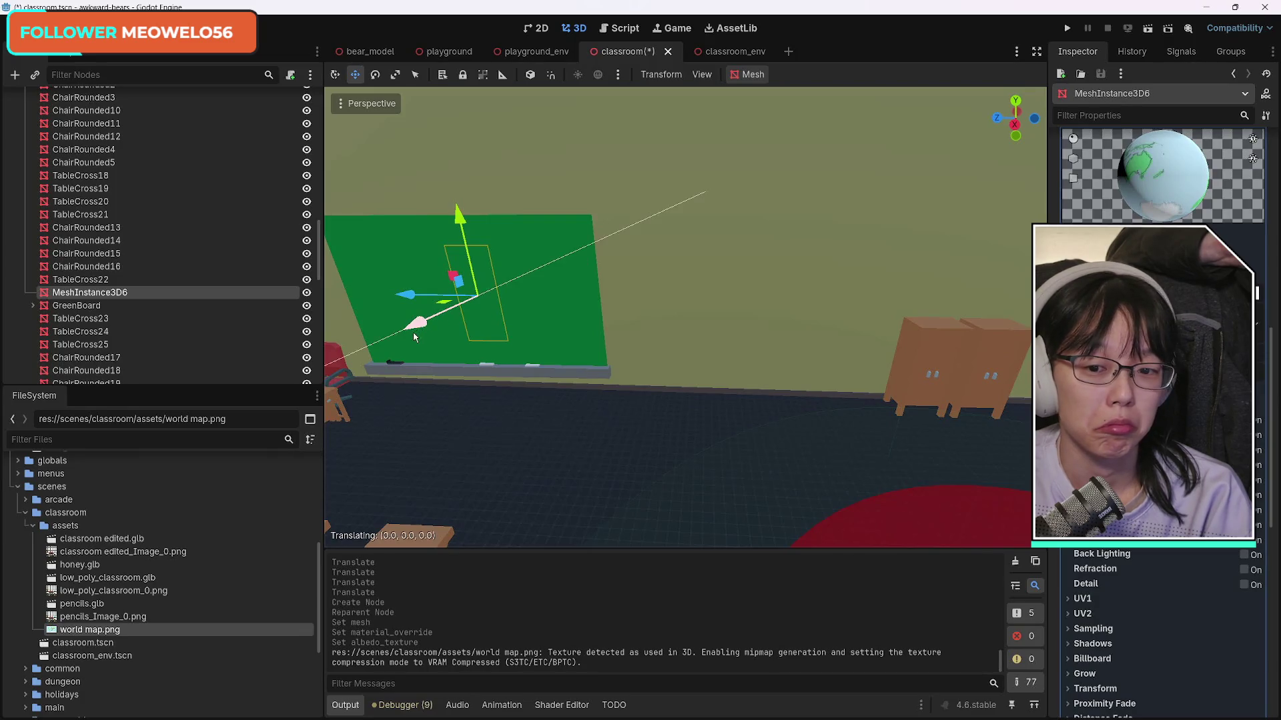
mouse_move(439, 312)
mouse_down()
mouse_move(416, 329)
mouse_move(622, 303)
mouse_up()
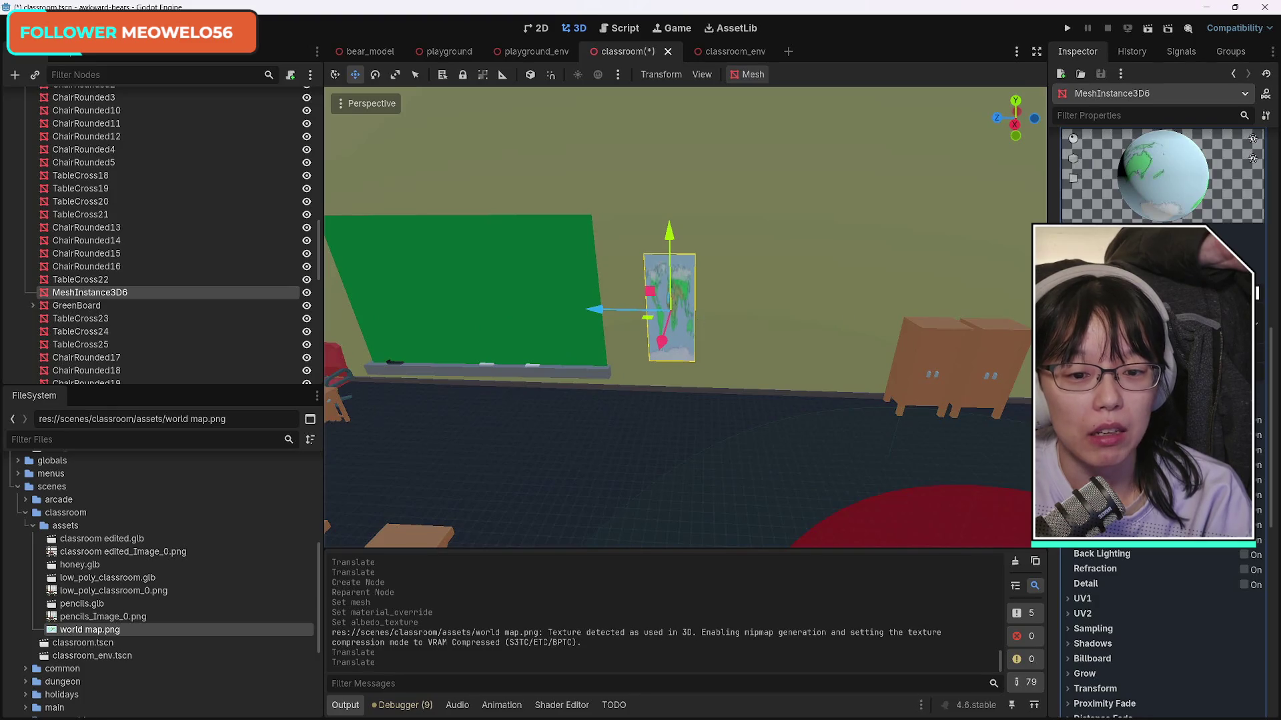
scroll(1272, 340, up, 15)
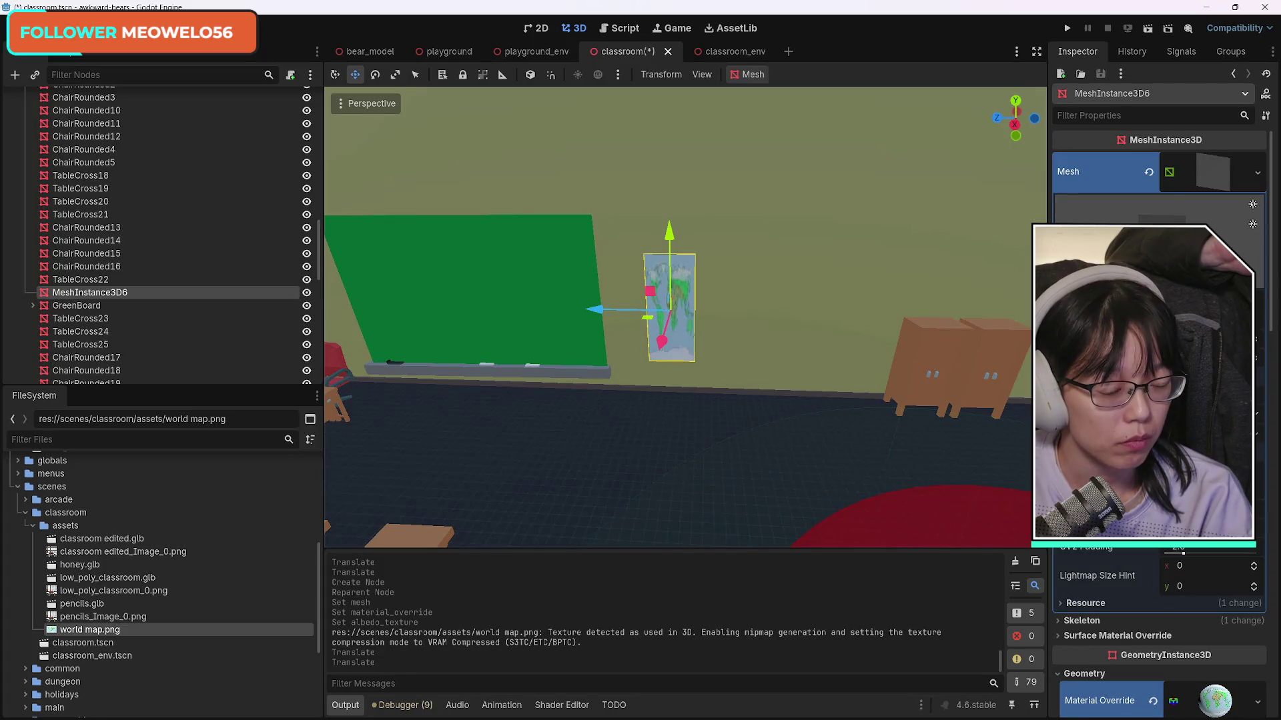
drag(1188, 280, 1224, 280)
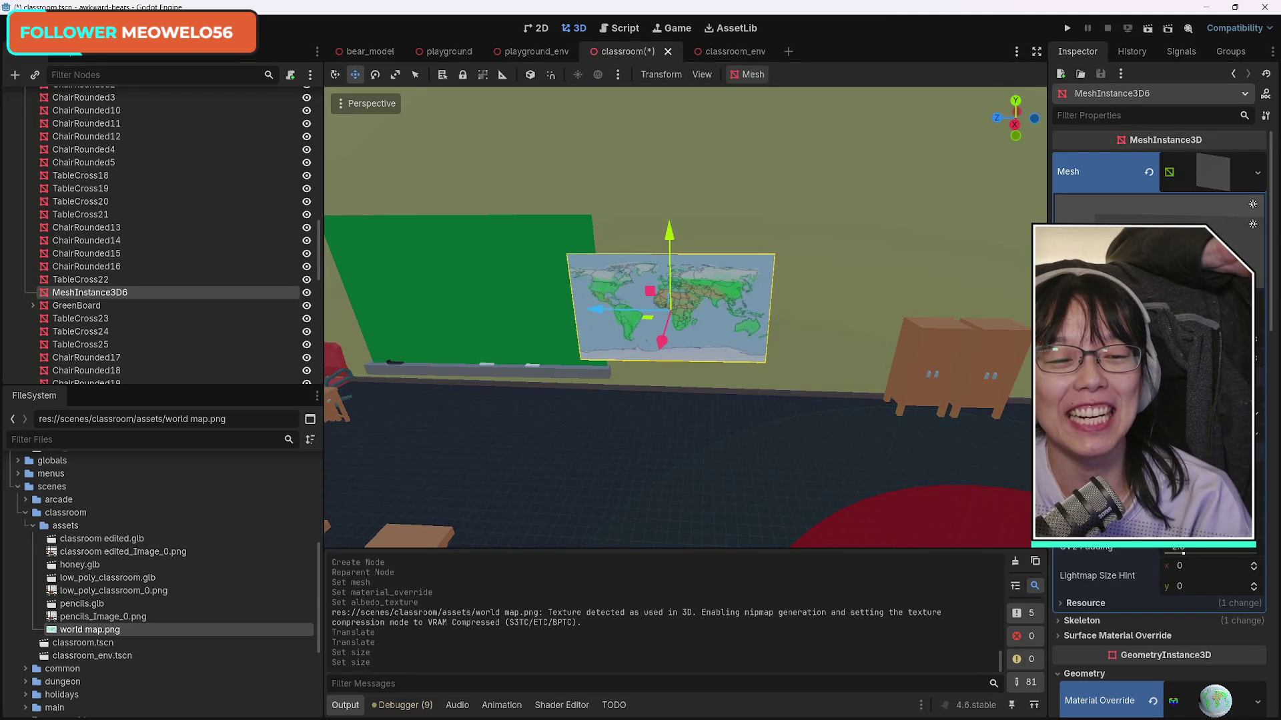
Step: Shift the world map right along the wall, try resizing it, then undo the size change
drag(612, 323, 663, 312)
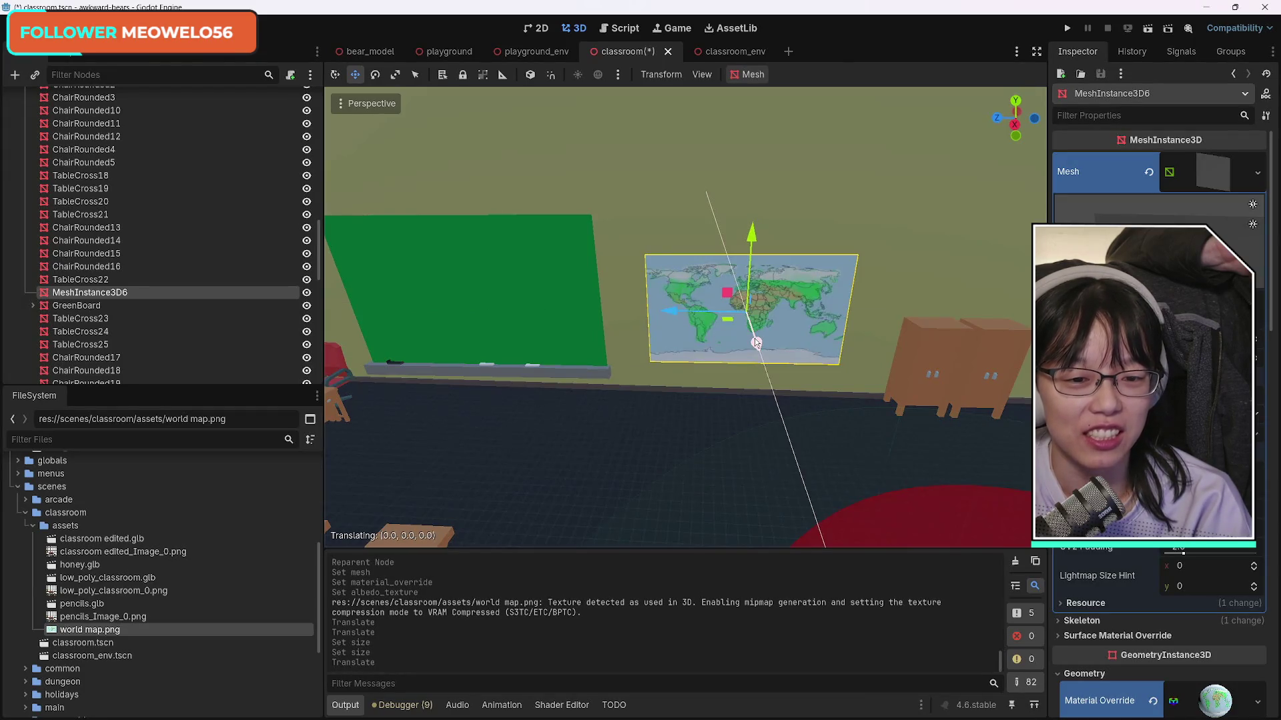
drag(756, 343, 757, 343)
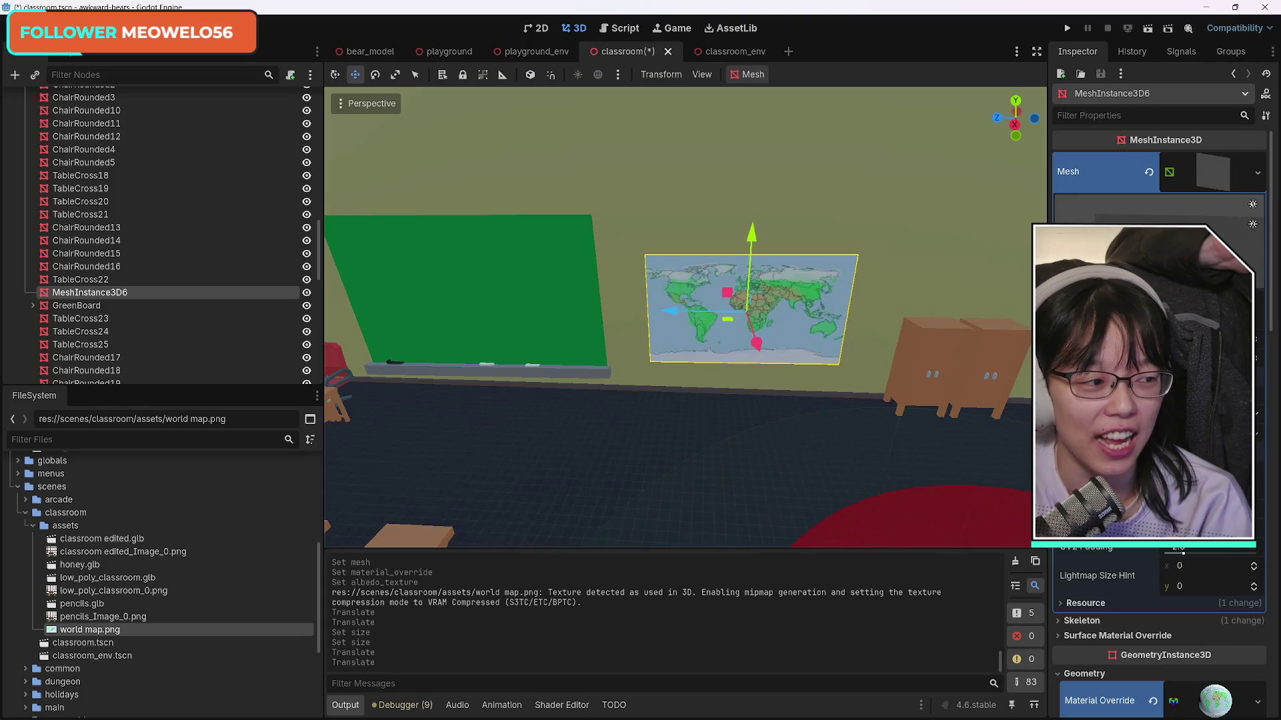
mouse_move(1194, 293)
mouse_down()
mouse_move(1161, 293)
mouse_move(1180, 314)
mouse_move(1167, 313)
mouse_move(1184, 314)
mouse_up()
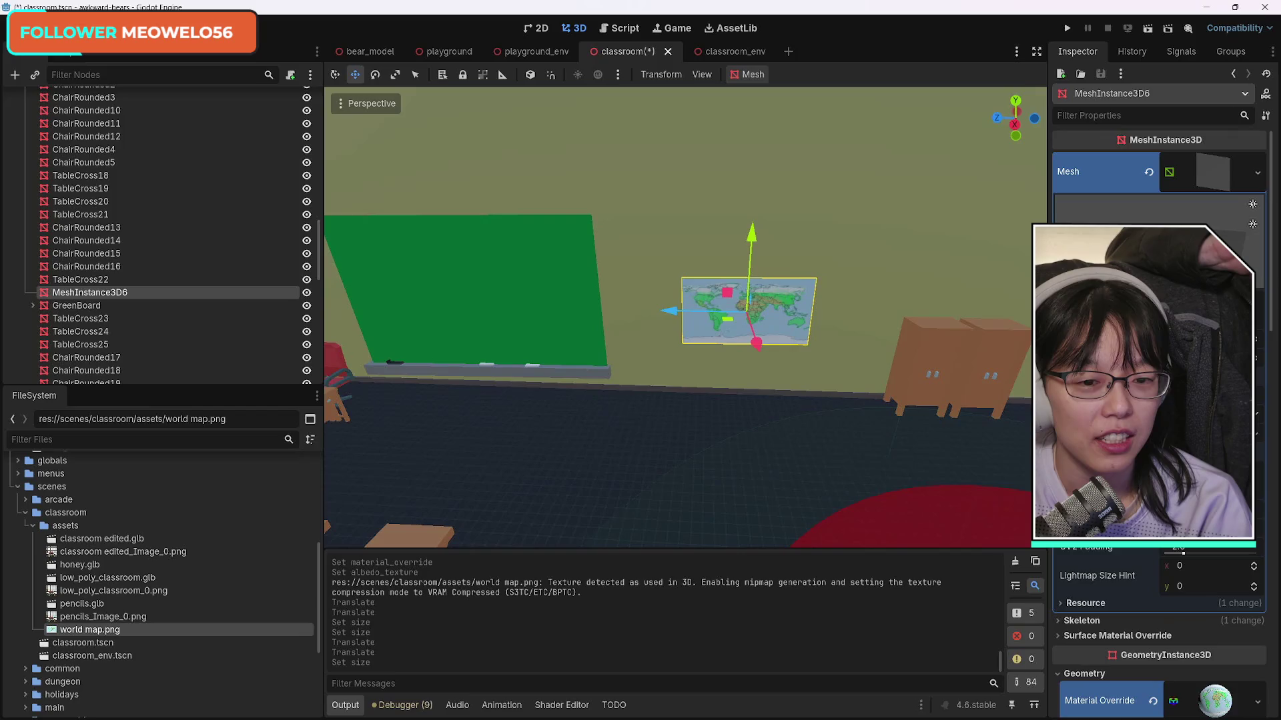
drag(1184, 314, 1201, 314)
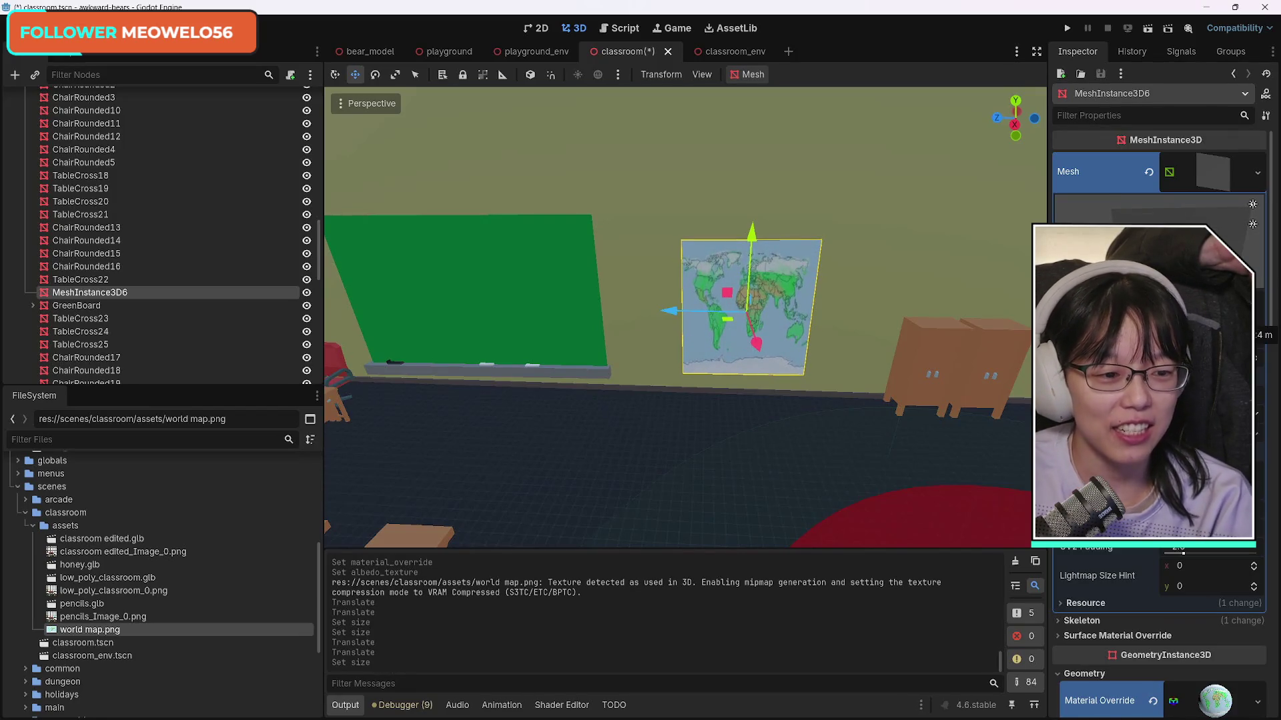
key(ctrl+z)
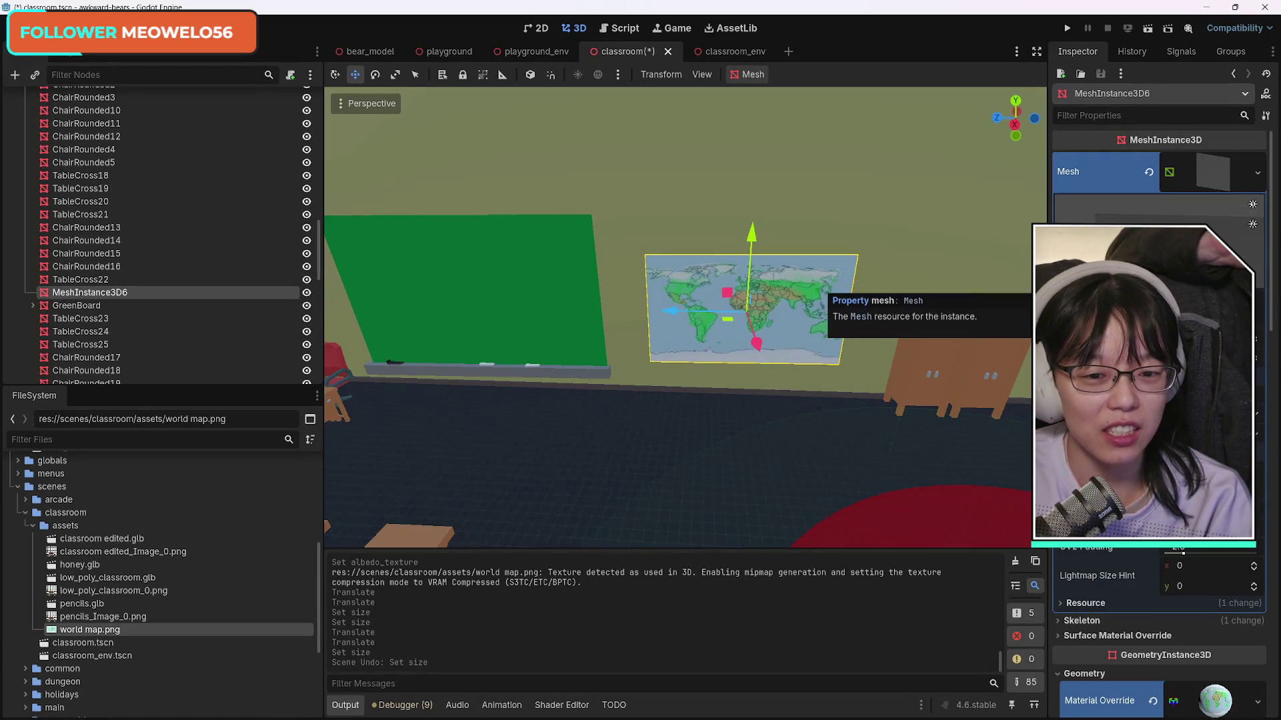
Step: Look over the classroom toward the map and start renaming the map's node
mouse_move(859, 265)
mouse_down()
mouse_move(862, 314)
mouse_move(867, 266)
mouse_up()
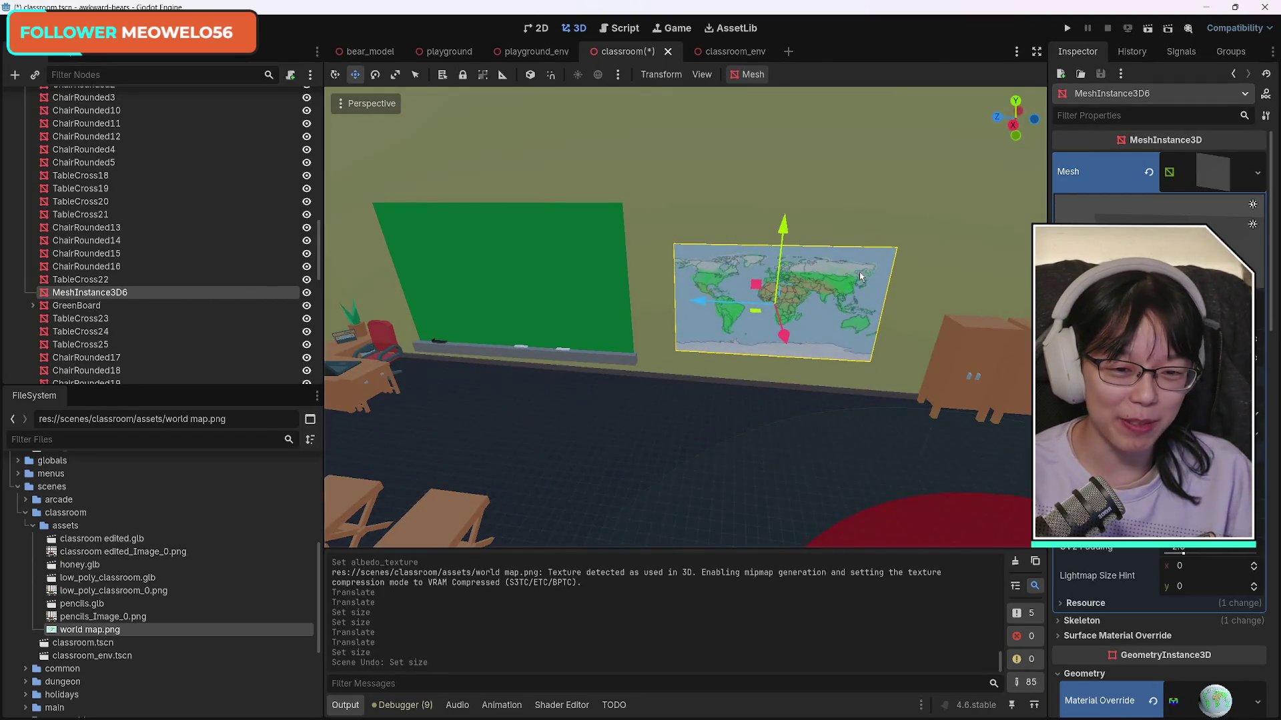
mouse_move(613, 431)
mouse_down()
mouse_move(574, 347)
mouse_move(640, 427)
mouse_up()
mouse_move(640, 374)
mouse_down()
mouse_move(921, 373)
mouse_move(687, 394)
mouse_move(657, 373)
mouse_up()
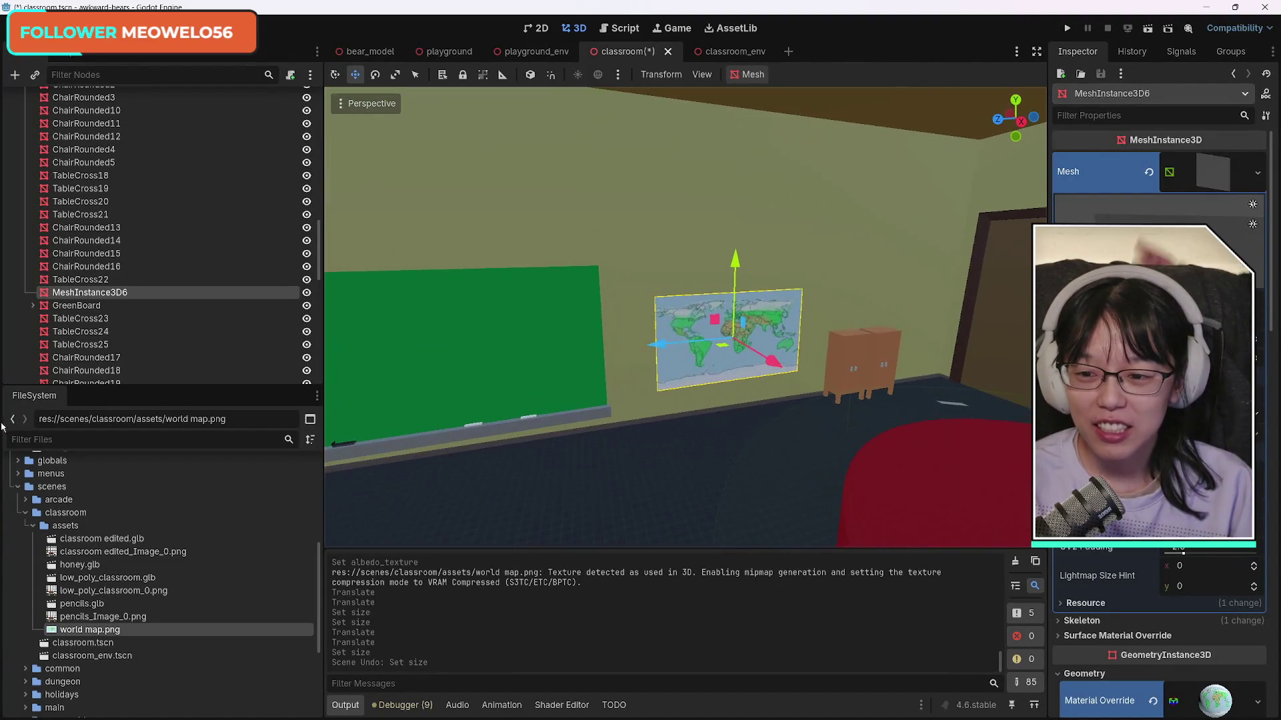
right_click(96, 294)
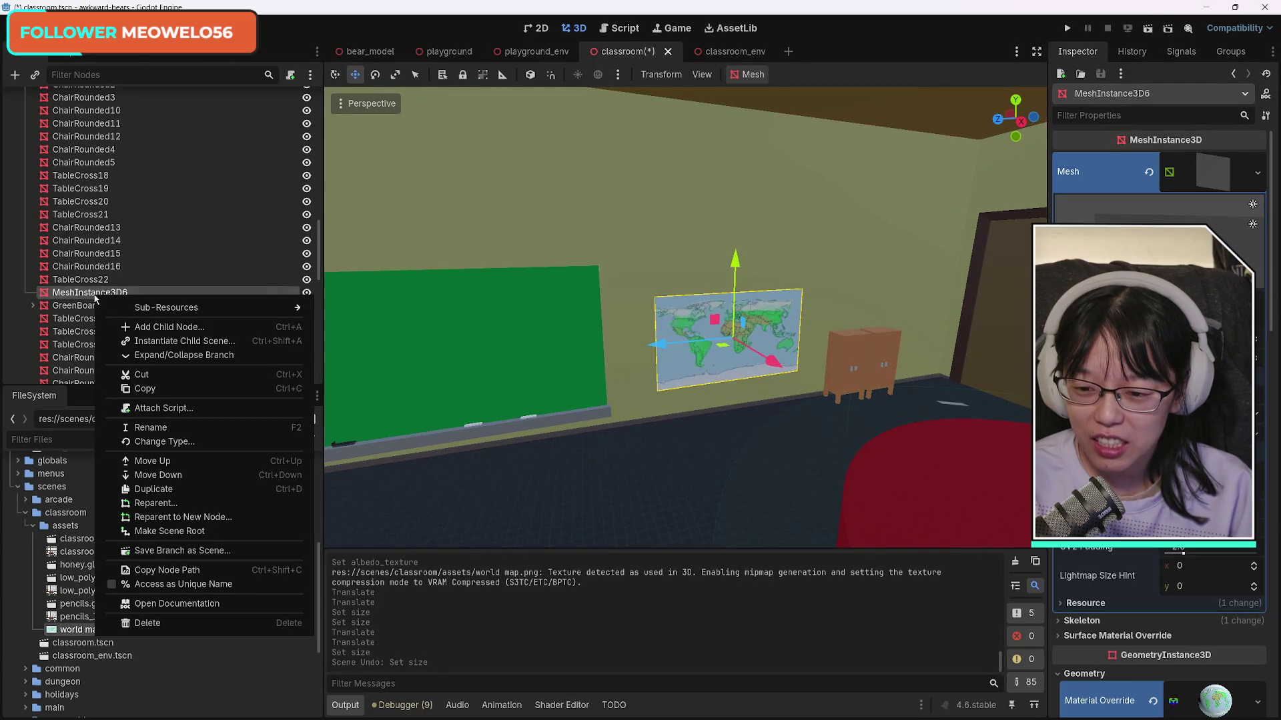
key(F2)
text(WorldMap)
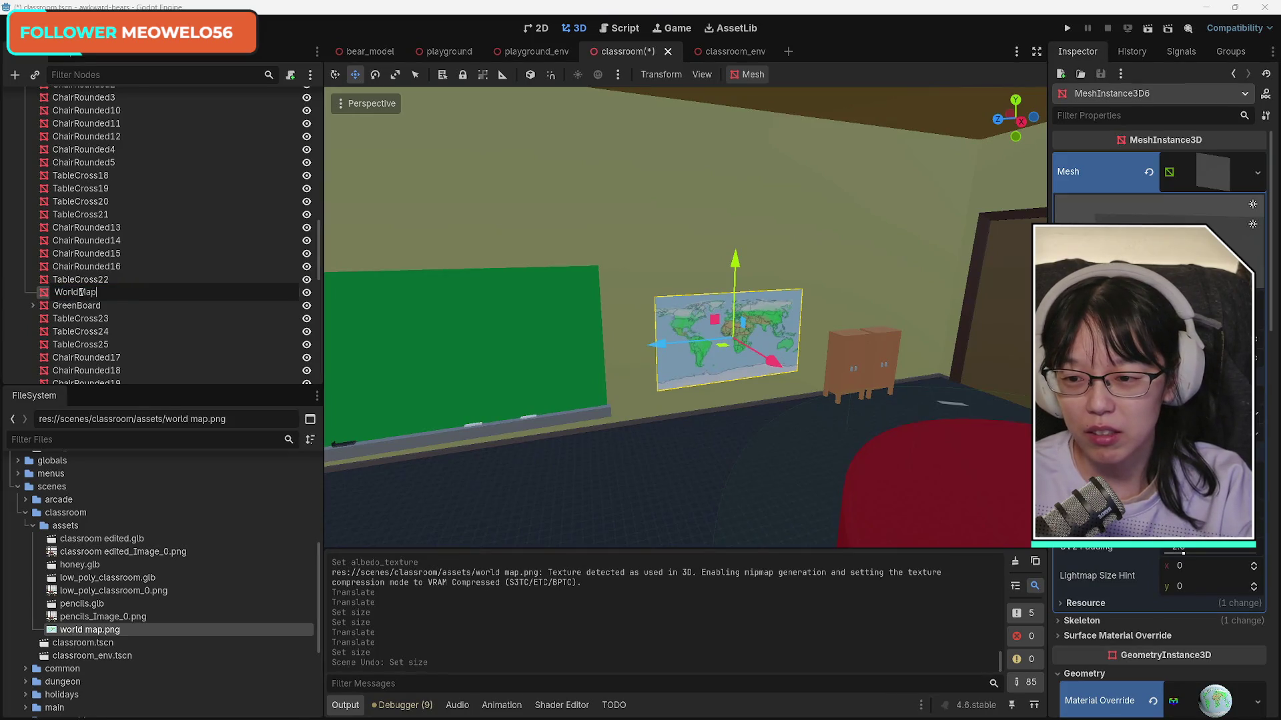
Step: Name the node WorldMap, save, and slide the map left along the wall
key(Return)
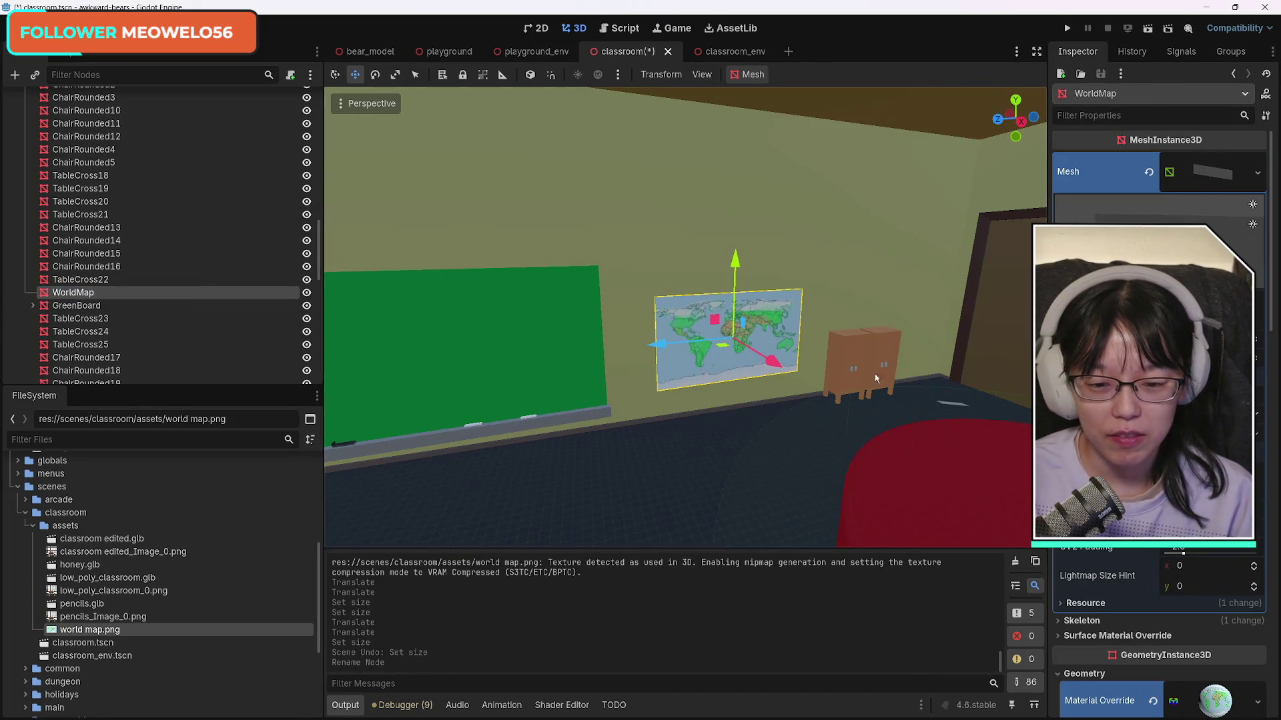
key(ctrl+s)
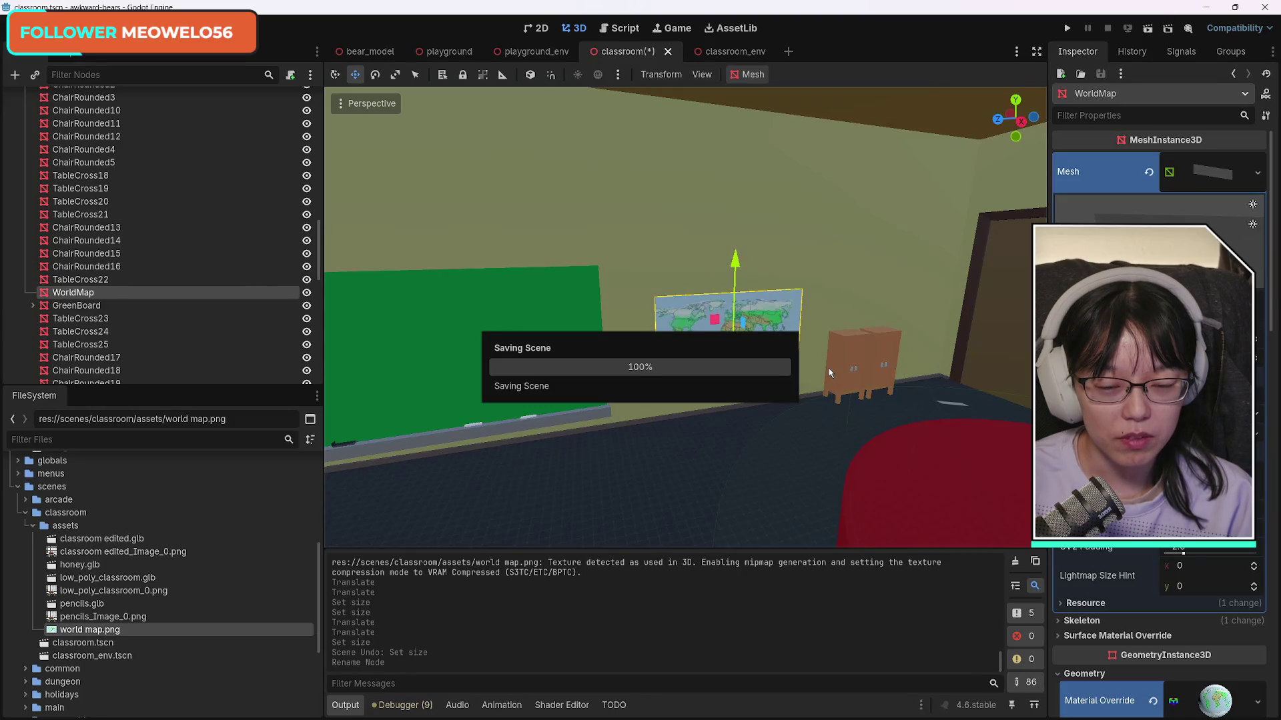
mouse_move(685, 316)
mouse_down()
mouse_move(734, 286)
mouse_move(721, 267)
mouse_move(701, 294)
mouse_move(607, 304)
mouse_move(631, 300)
mouse_up()
drag(795, 318, 752, 319)
Step: Check the map's placement from front and side views, nudge it, and save the classroom scene
key(f)
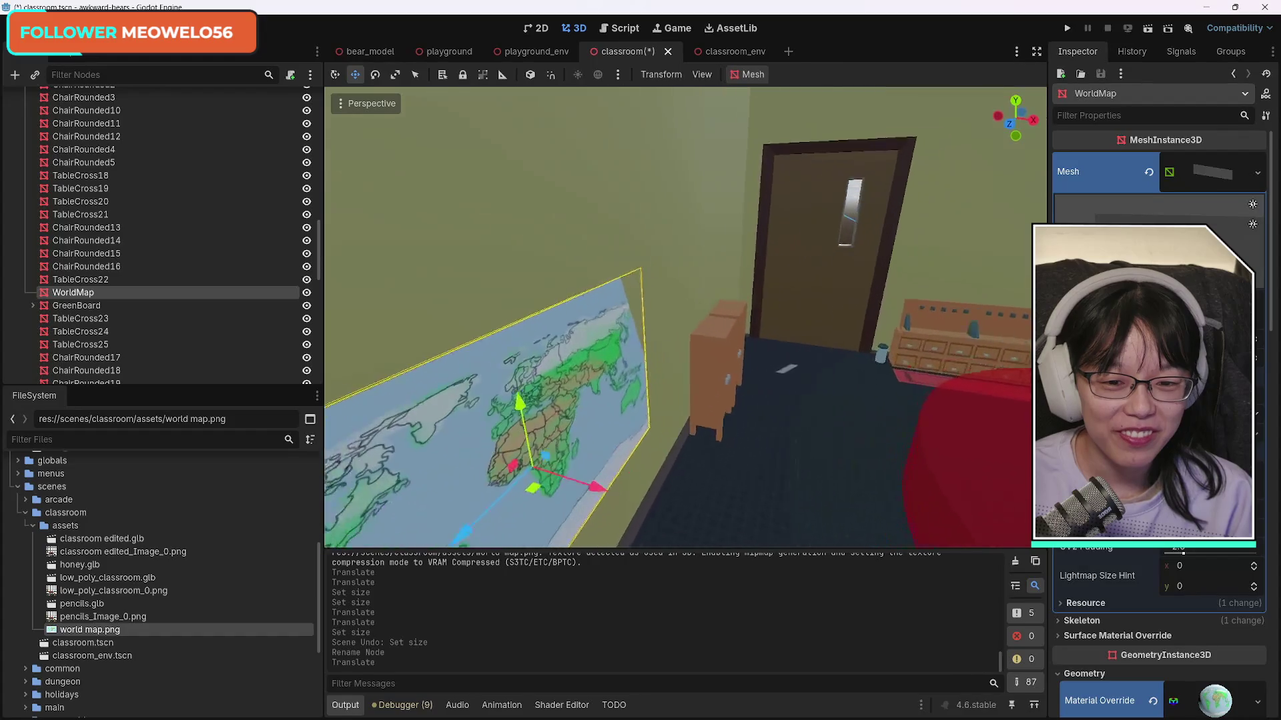
key(KP_3)
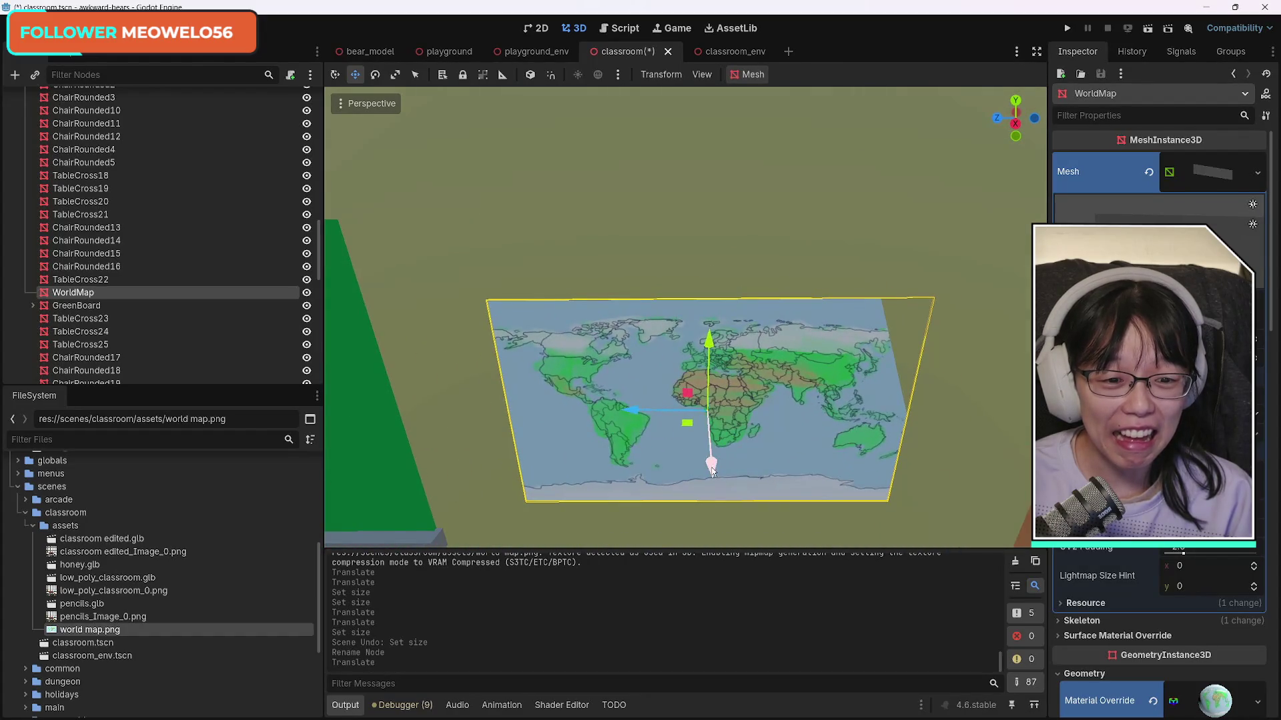
drag(712, 471, 714, 473)
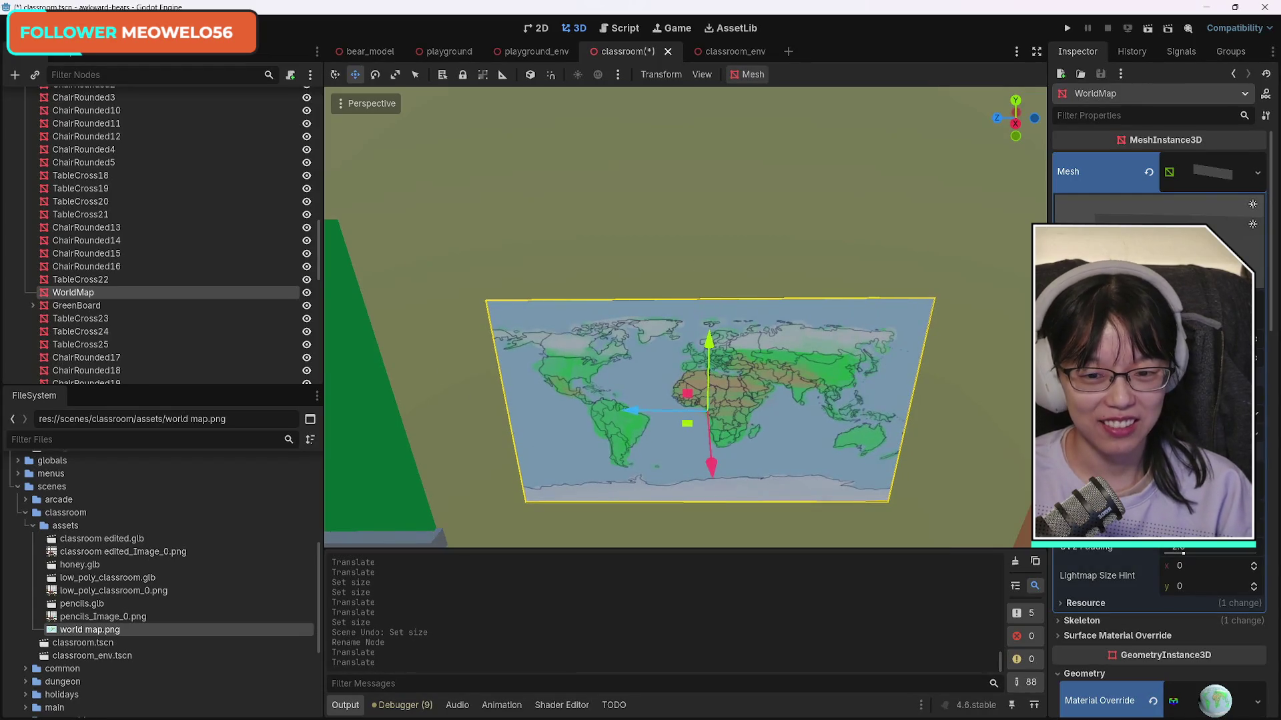
key(KP_1)
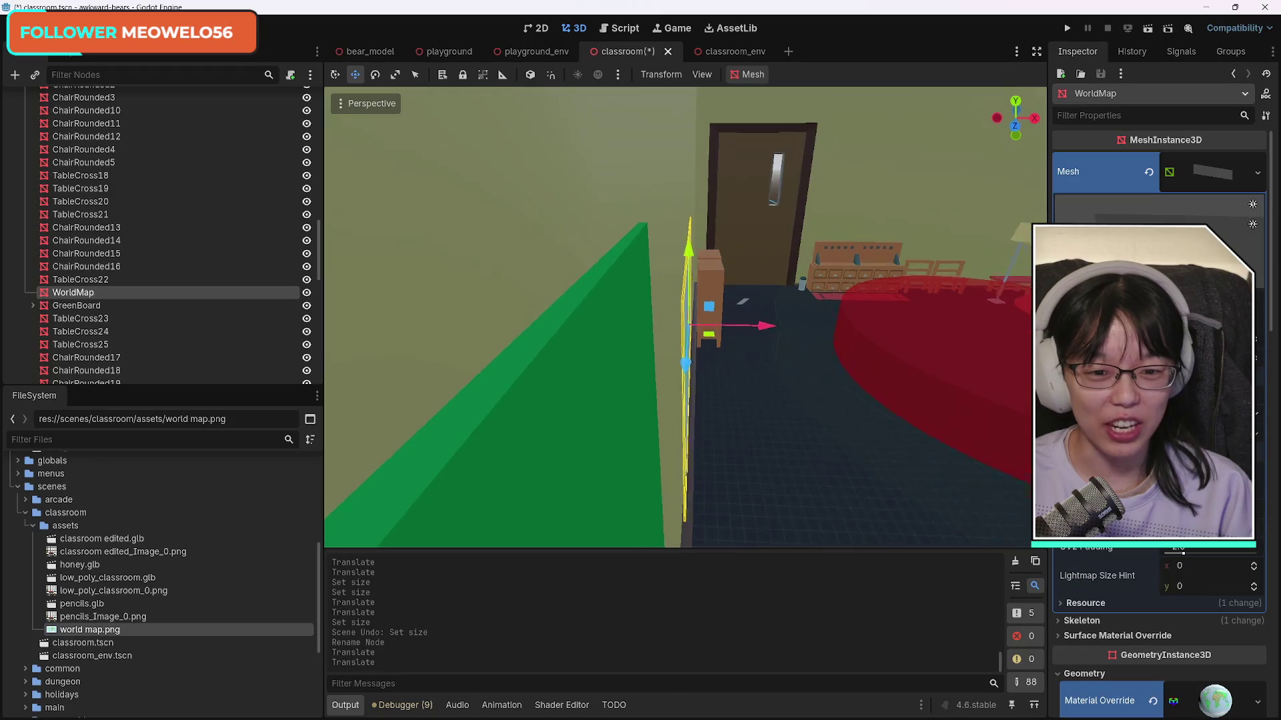
key(f)
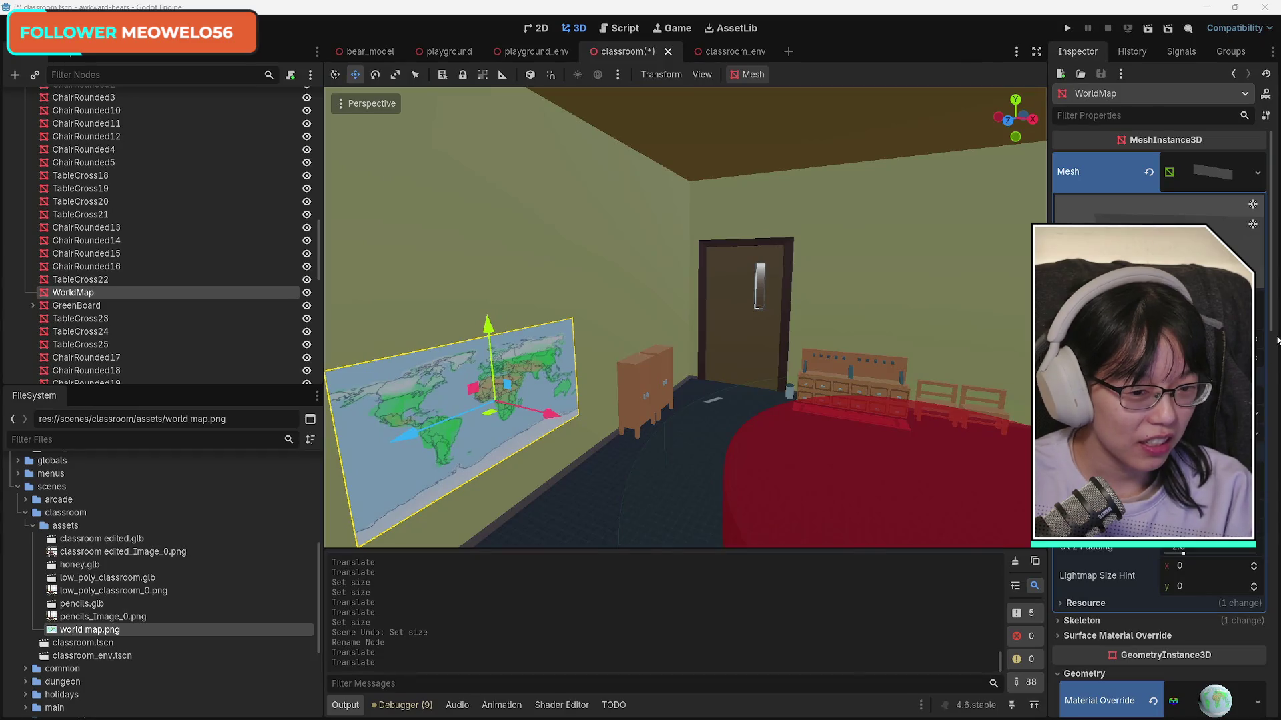
mouse_move(860, 349)
mouse_down()
mouse_move(667, 333)
mouse_move(601, 287)
mouse_move(667, 320)
mouse_move(843, 347)
mouse_up()
key(ctrl+s)
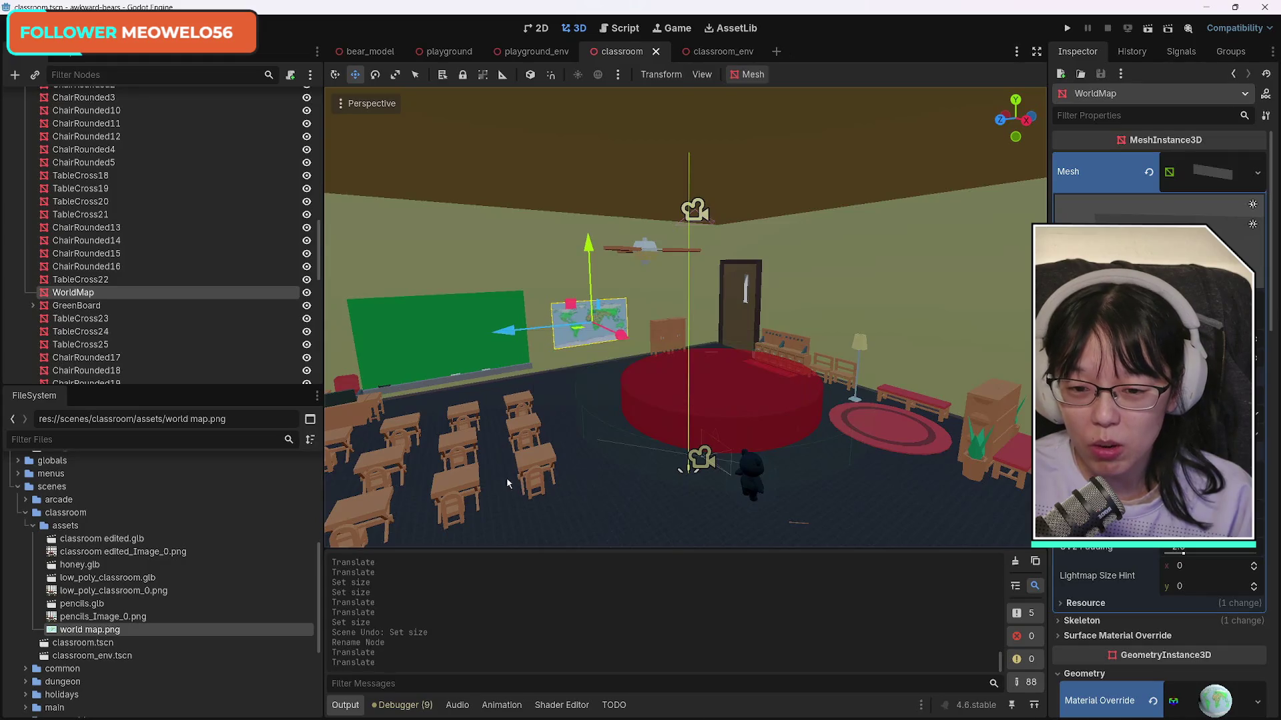
drag(374, 497, 454, 507)
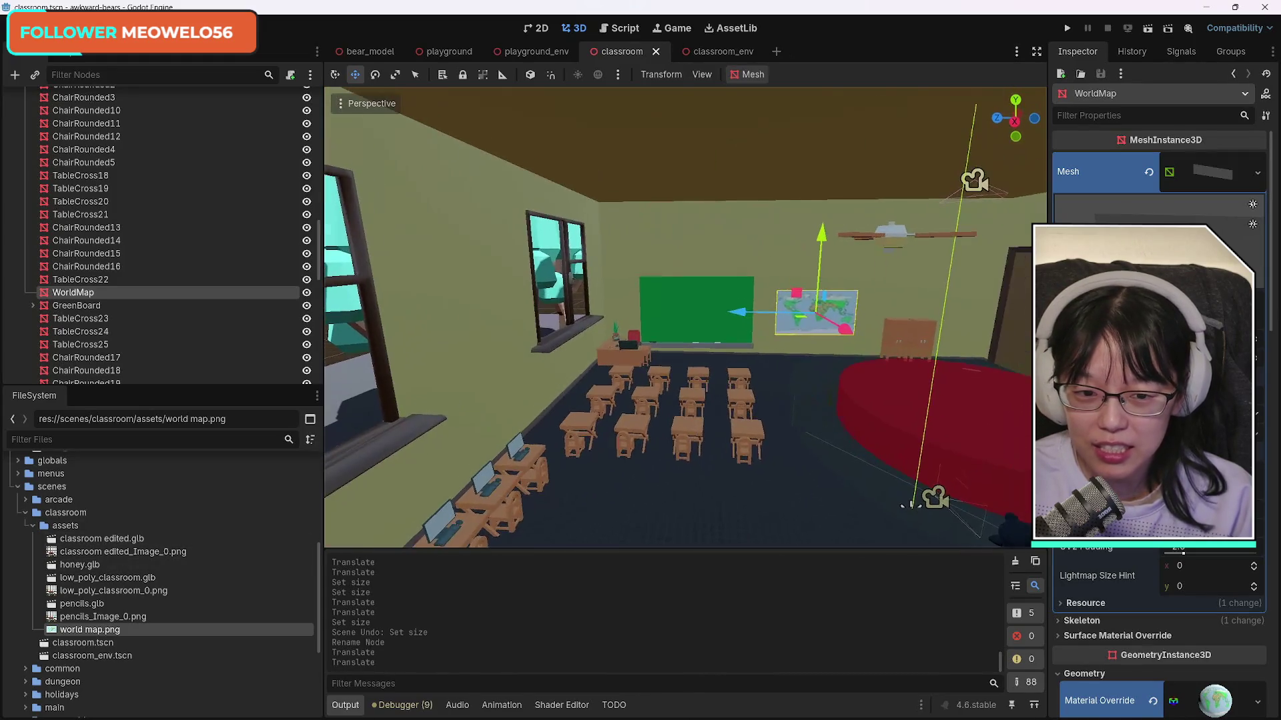
drag(80, 565, 645, 426)
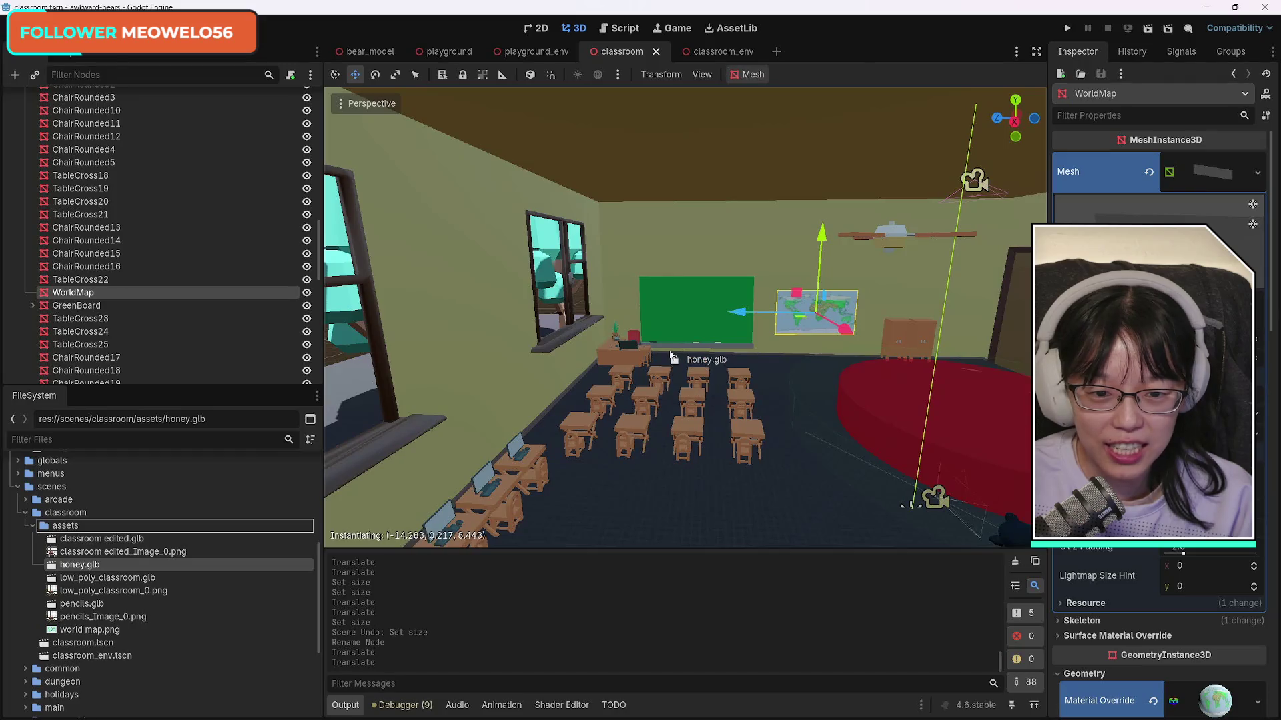
drag(660, 367, 661, 367)
key(f)
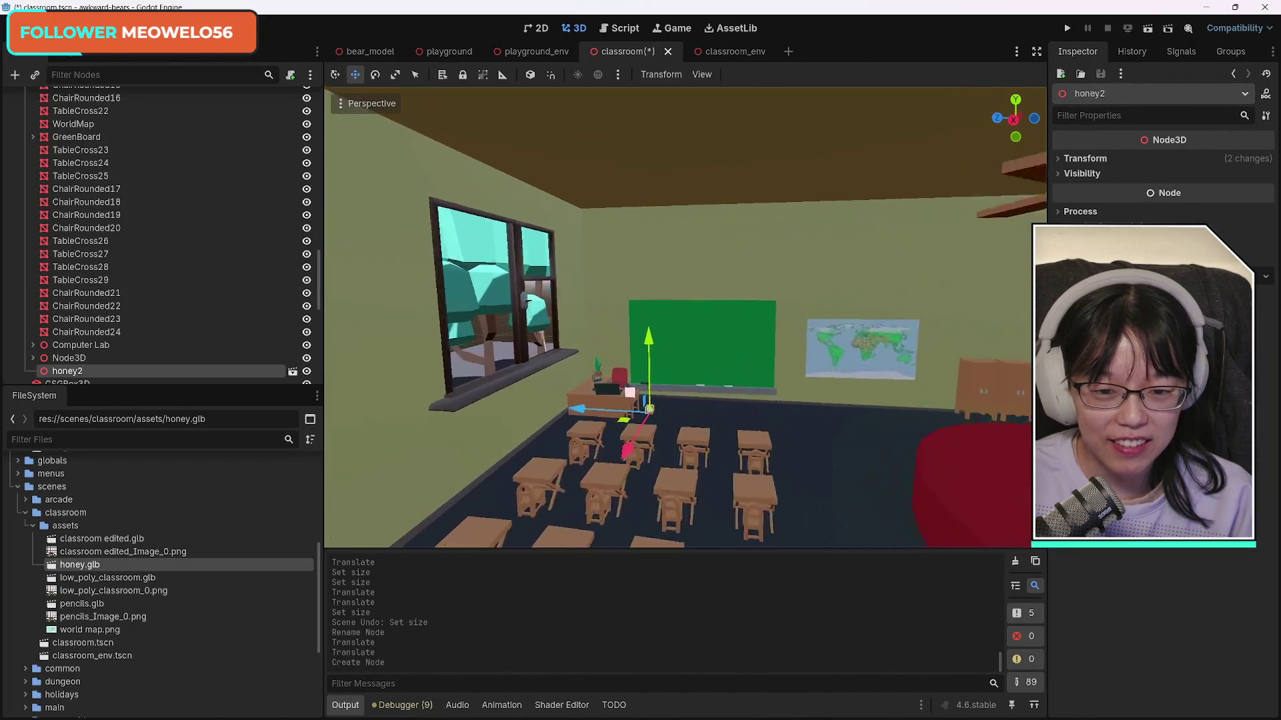
scroll(678, 316, up, 5)
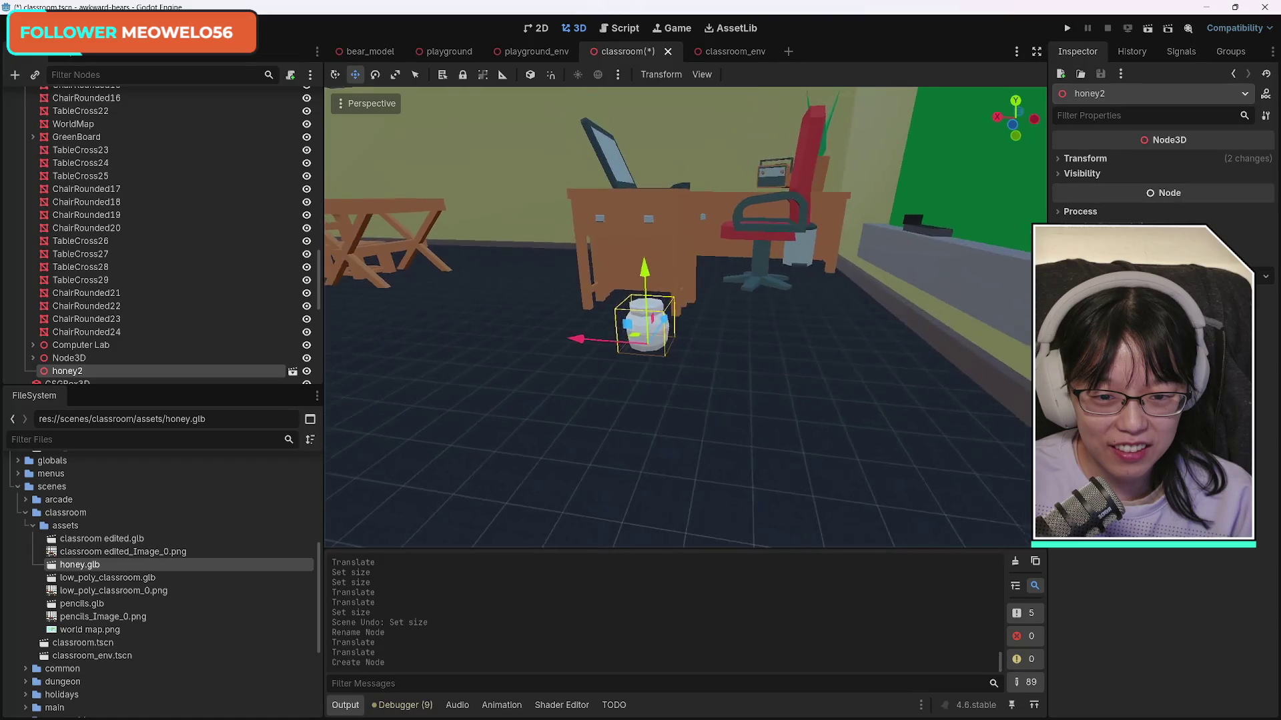
drag(693, 307, 694, 116)
key(ctrl+z)
key(ctrl+z)
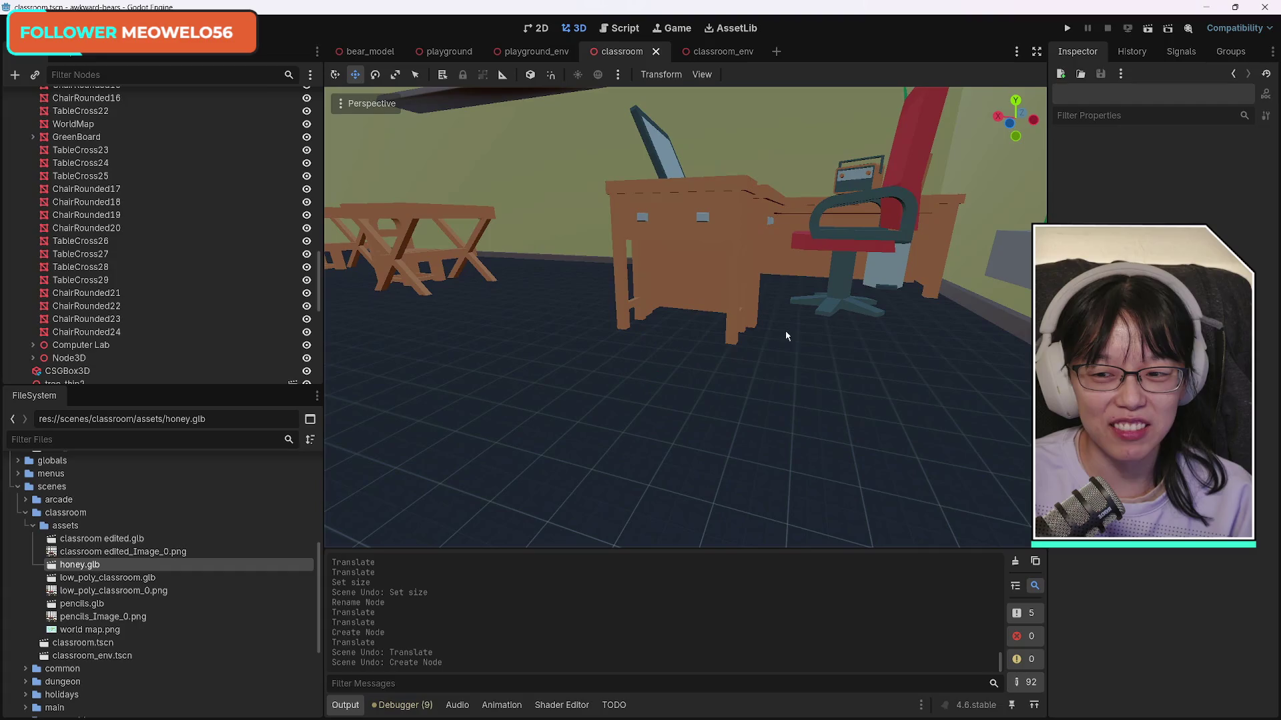
scroll(410, 401, down, 10)
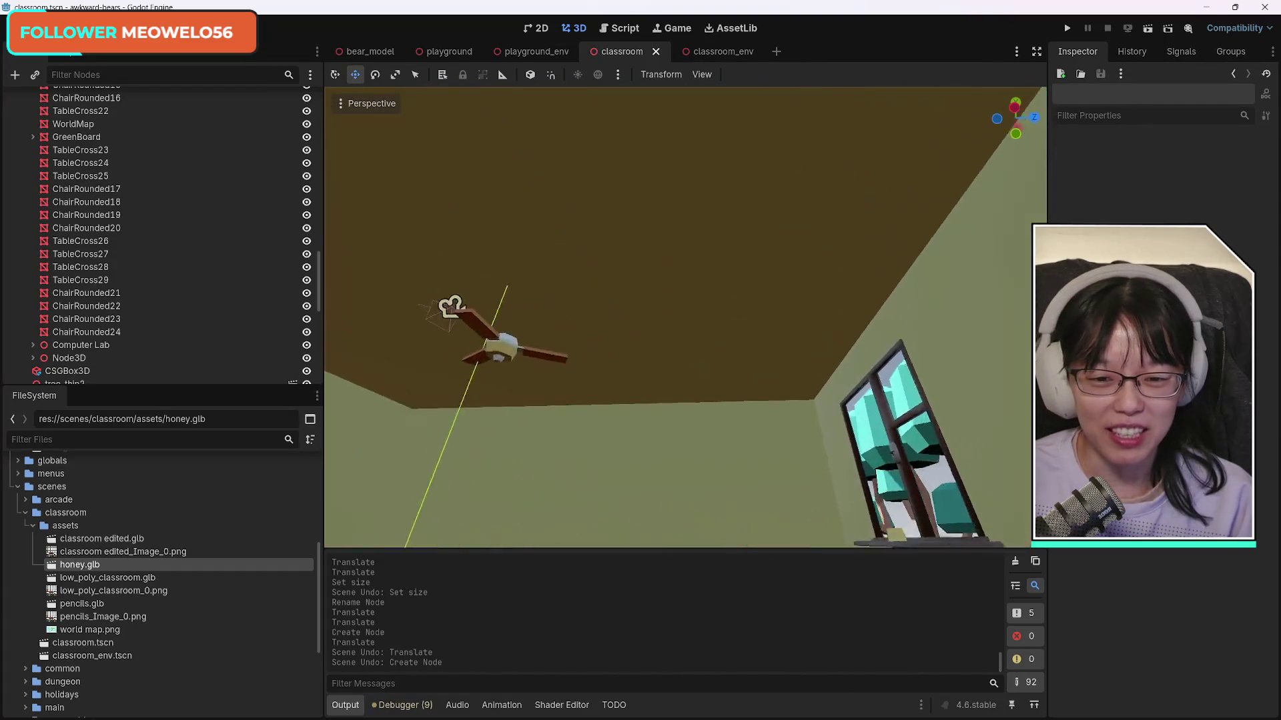
scroll(653, 430, up, 10)
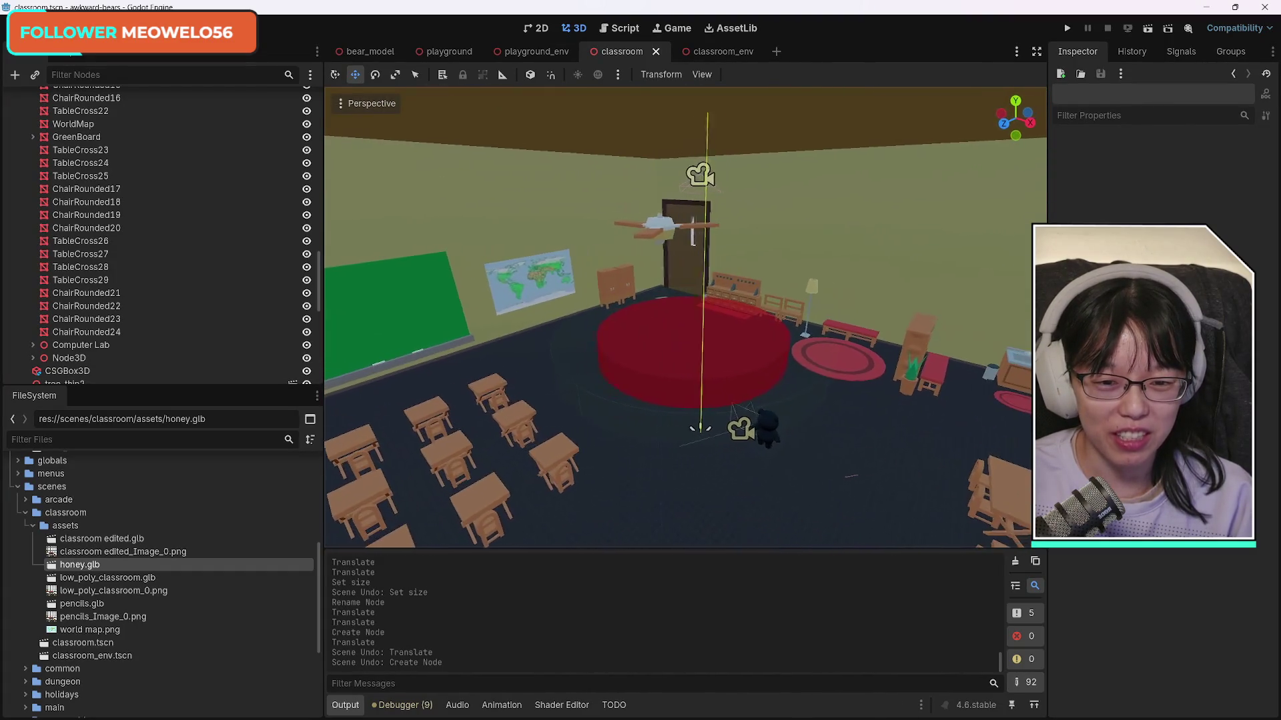
drag(835, 434, 887, 437)
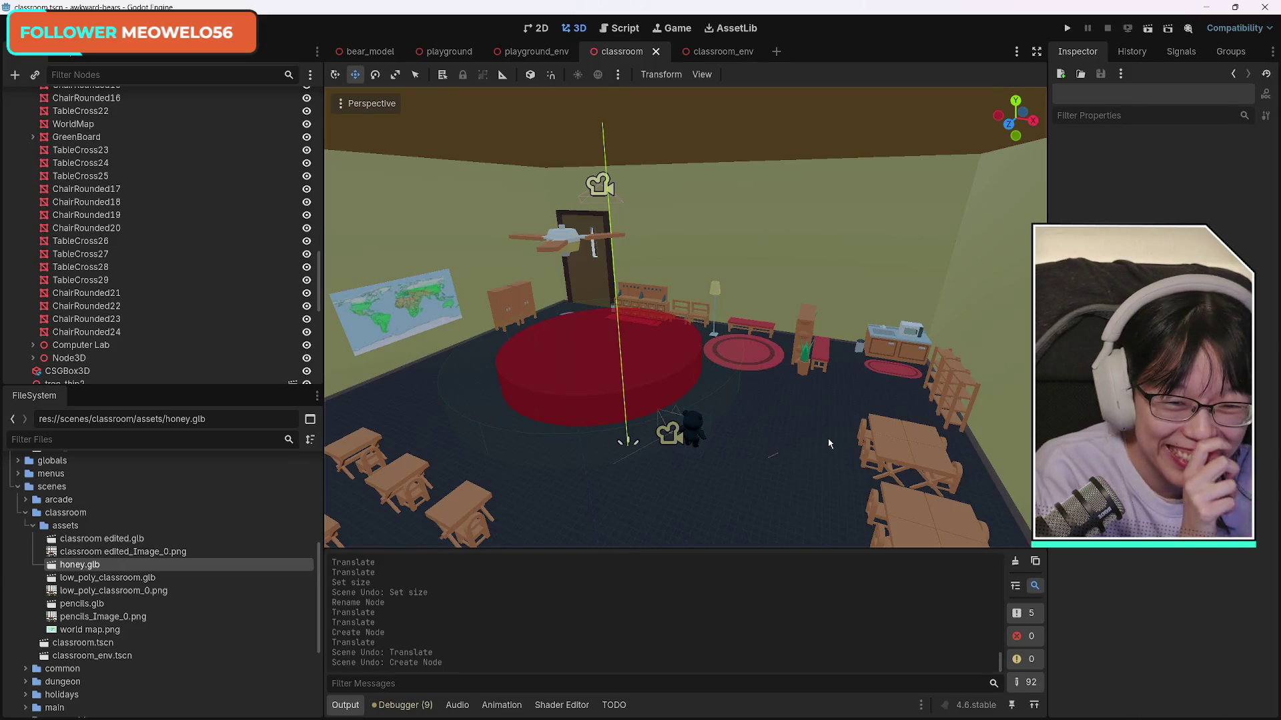
drag(829, 443, 806, 445)
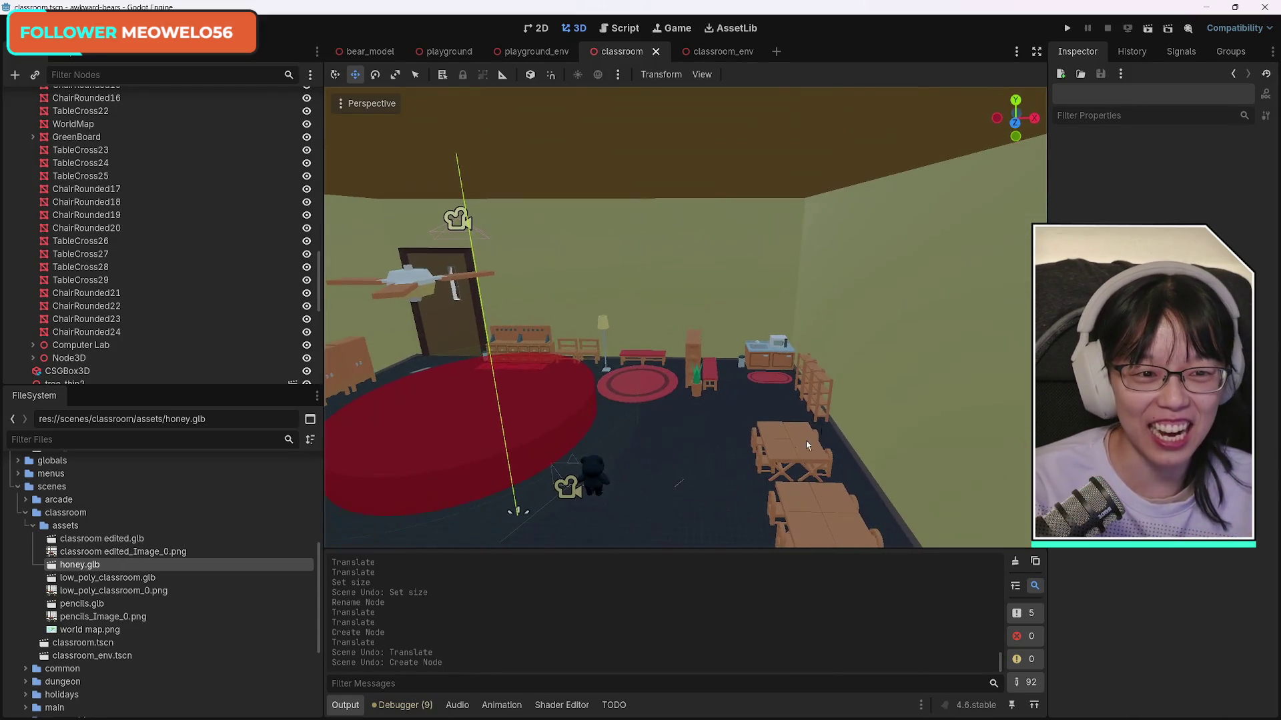
click(1150, 28)
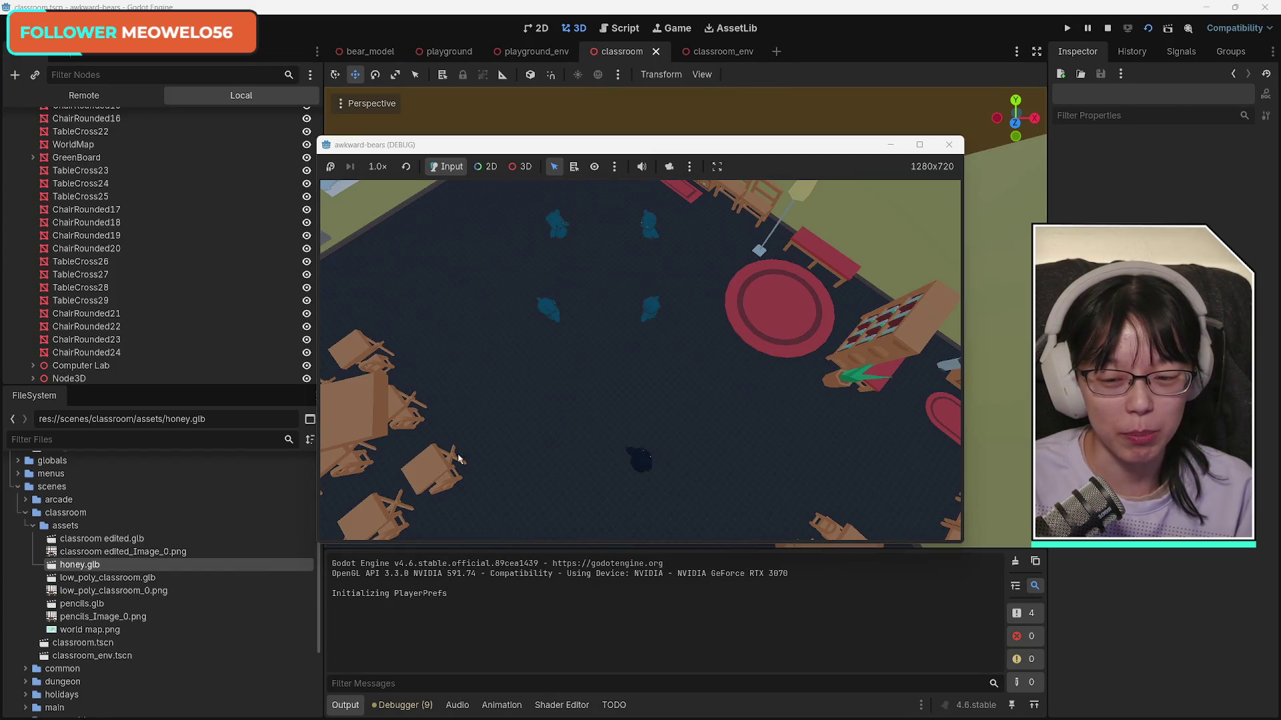
click(599, 446)
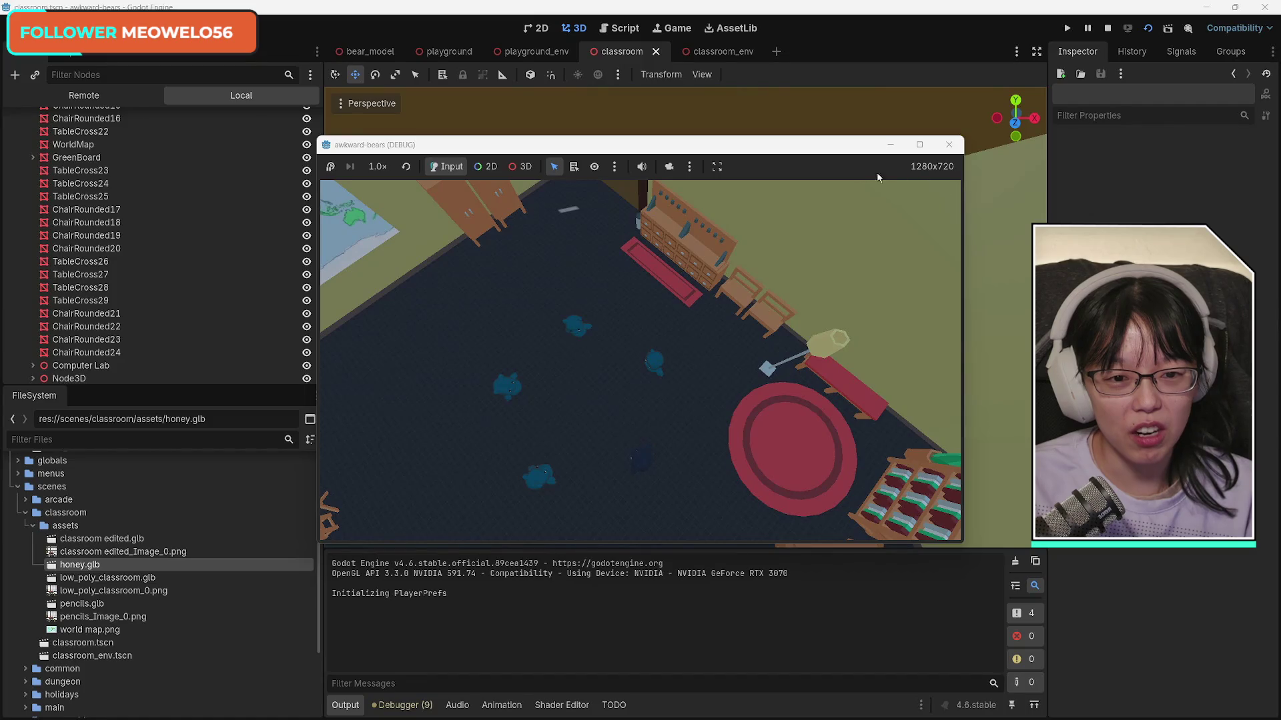
Step: Stop the running game and select the LampRoundFloor floor lamp in the viewport
click(948, 145)
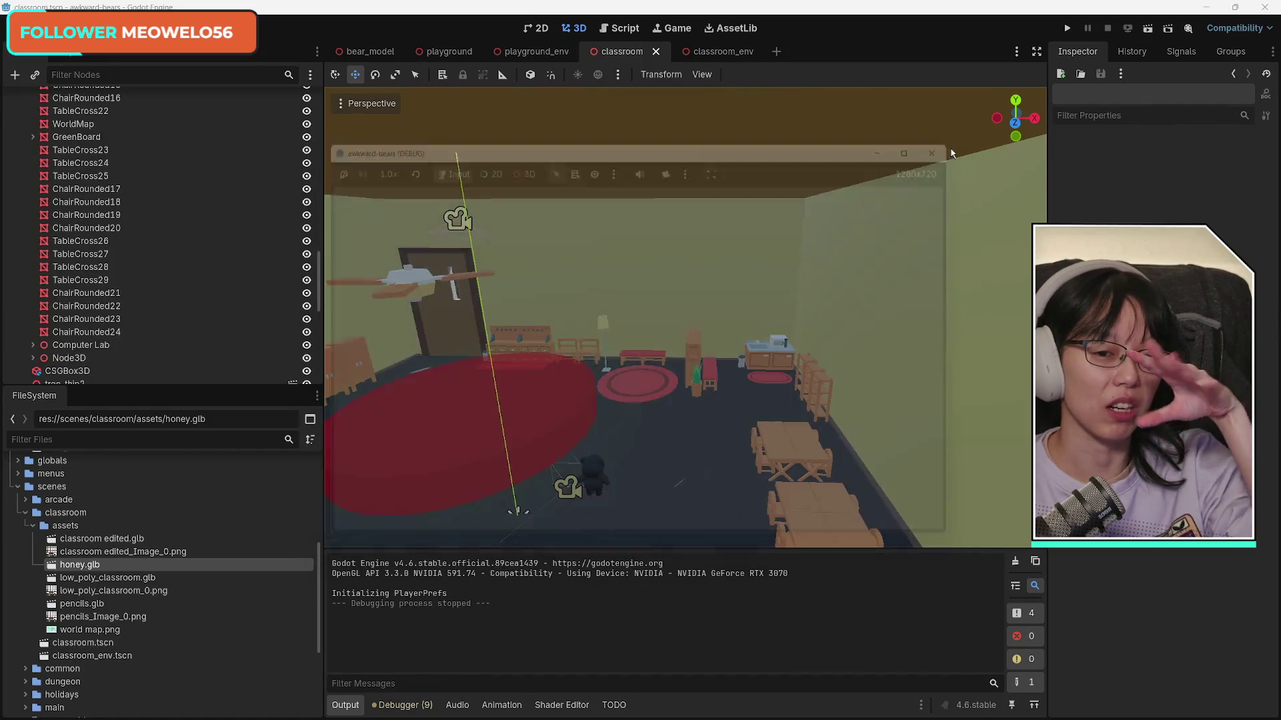
mouse_move(728, 292)
mouse_down()
mouse_move(688, 294)
mouse_move(642, 321)
mouse_move(623, 311)
mouse_up()
scroll(685, 316, up, 10)
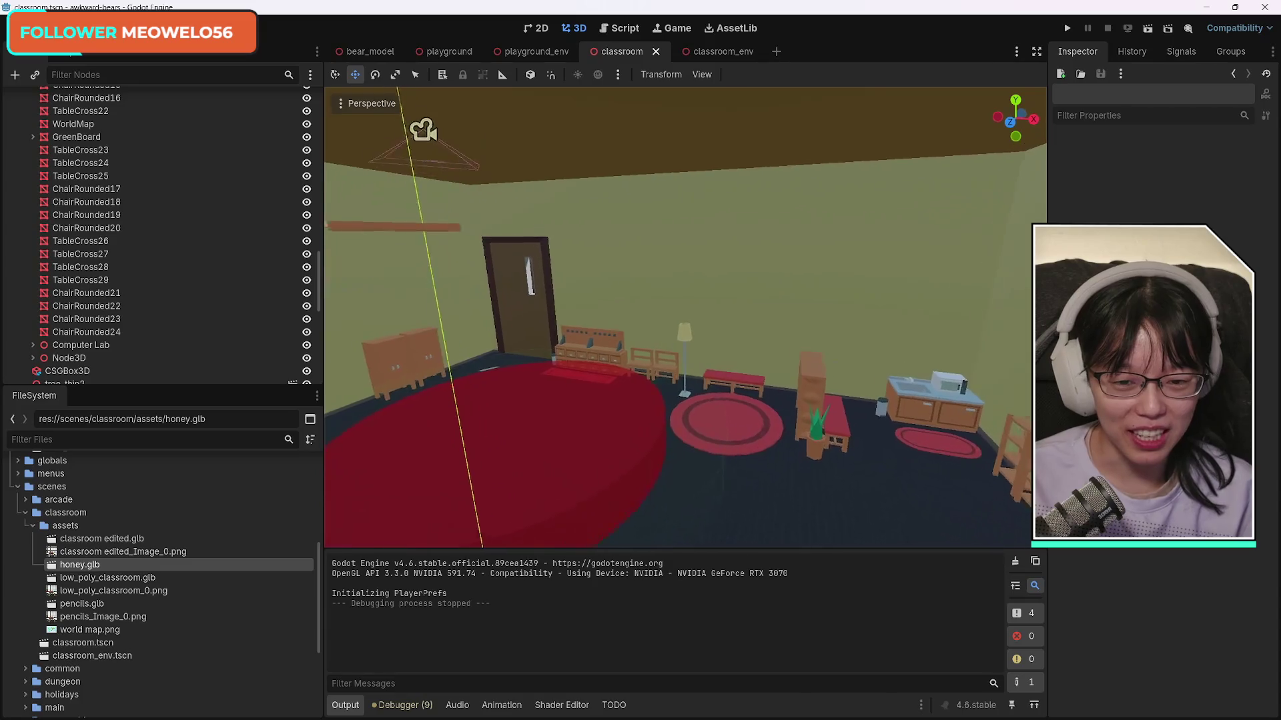
click(697, 353)
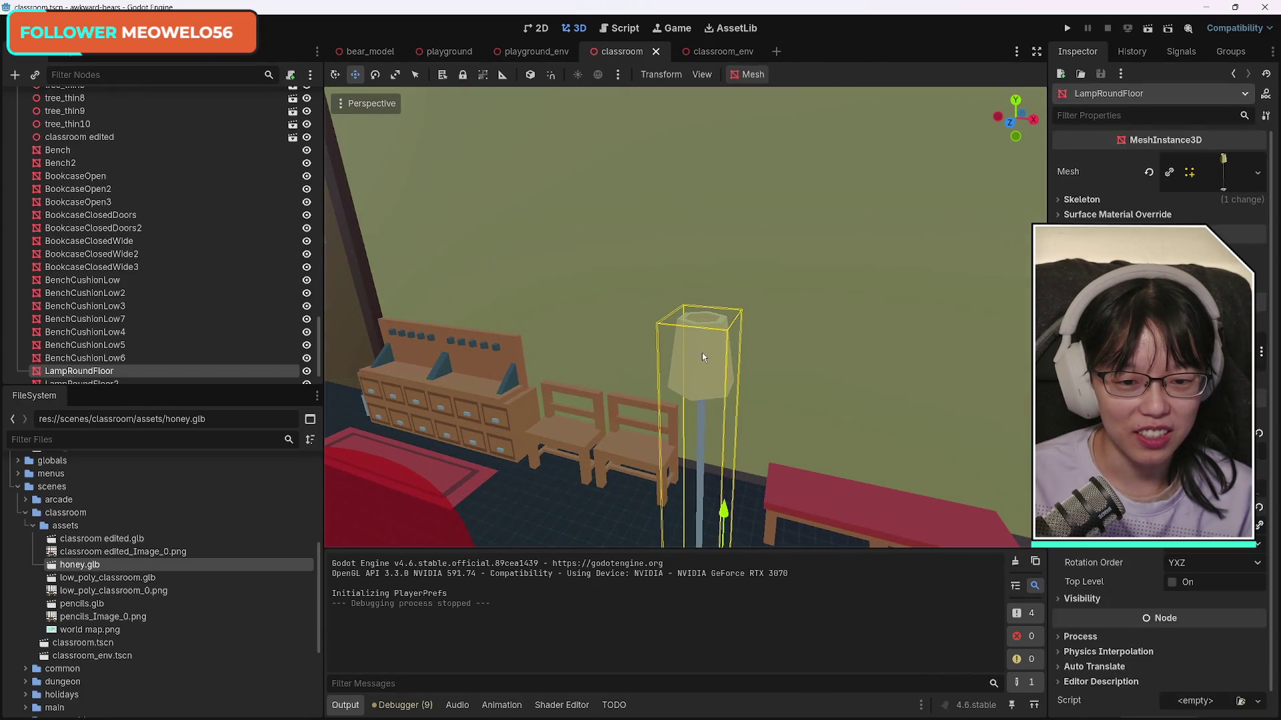
scroll(133, 340, down, 3)
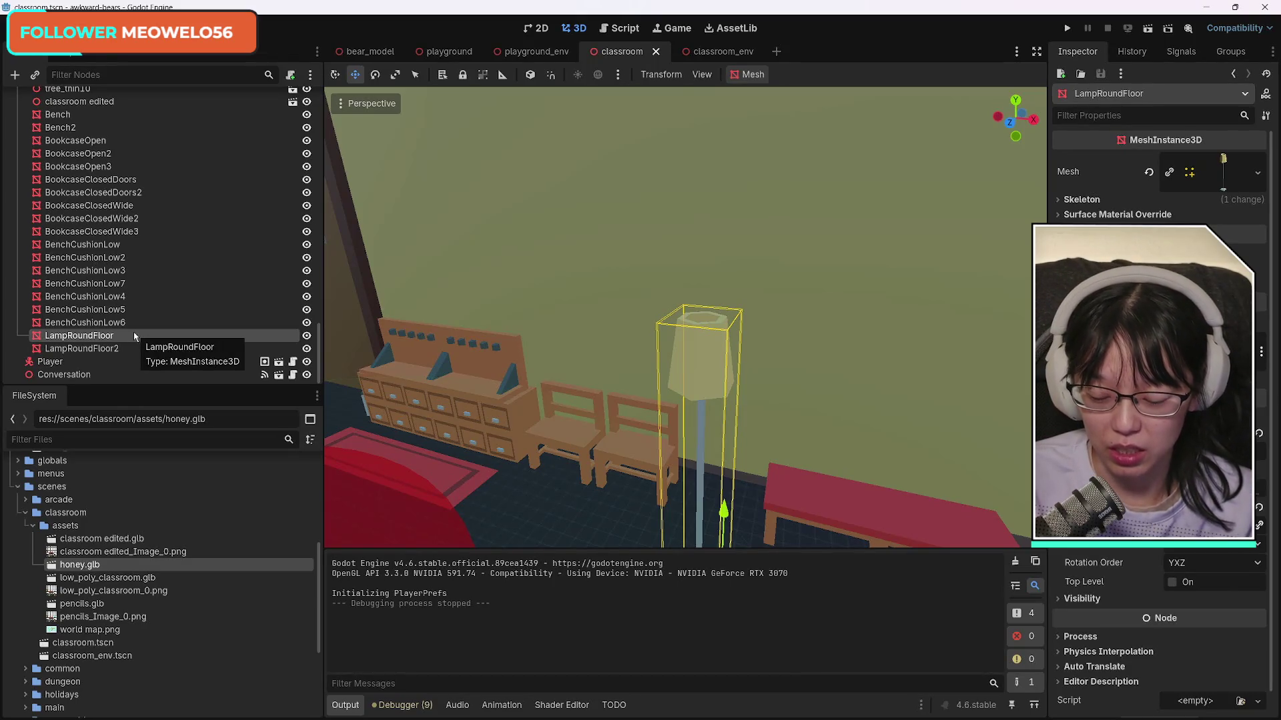
Step: Add an OmniLight3D child node to the lamp via an 'omni' search
key(ctrl+a)
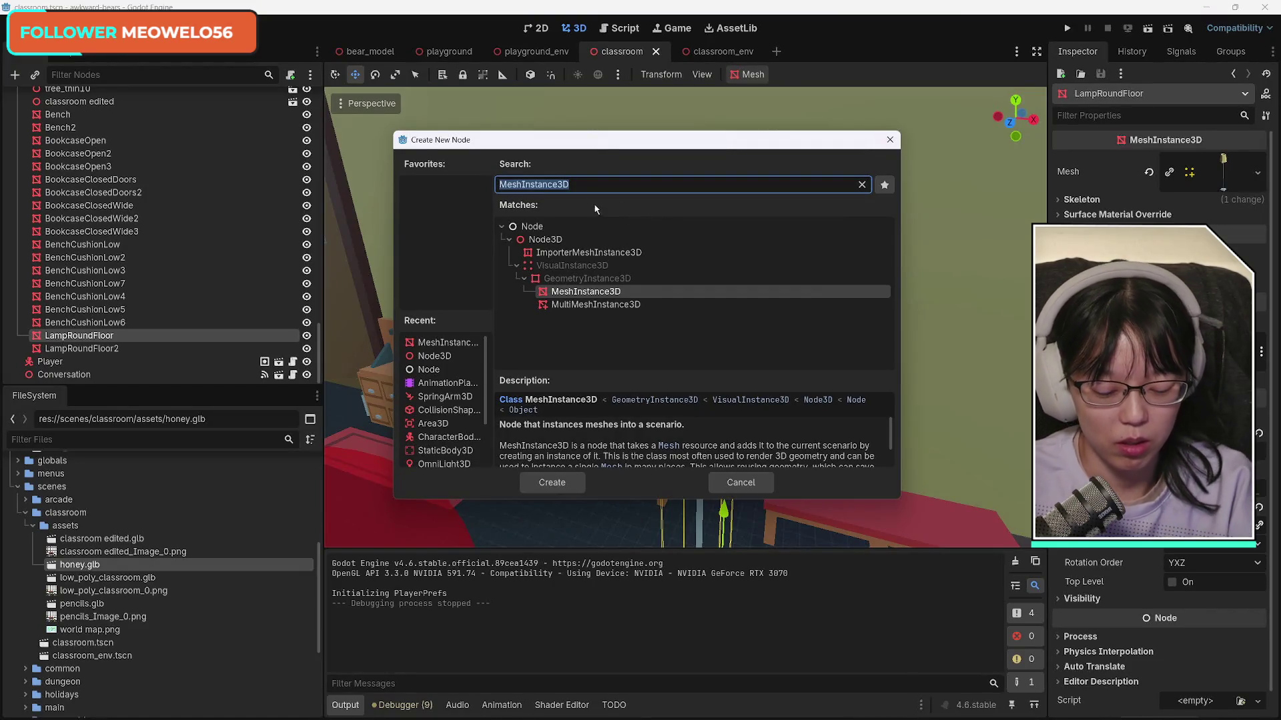
text(on)
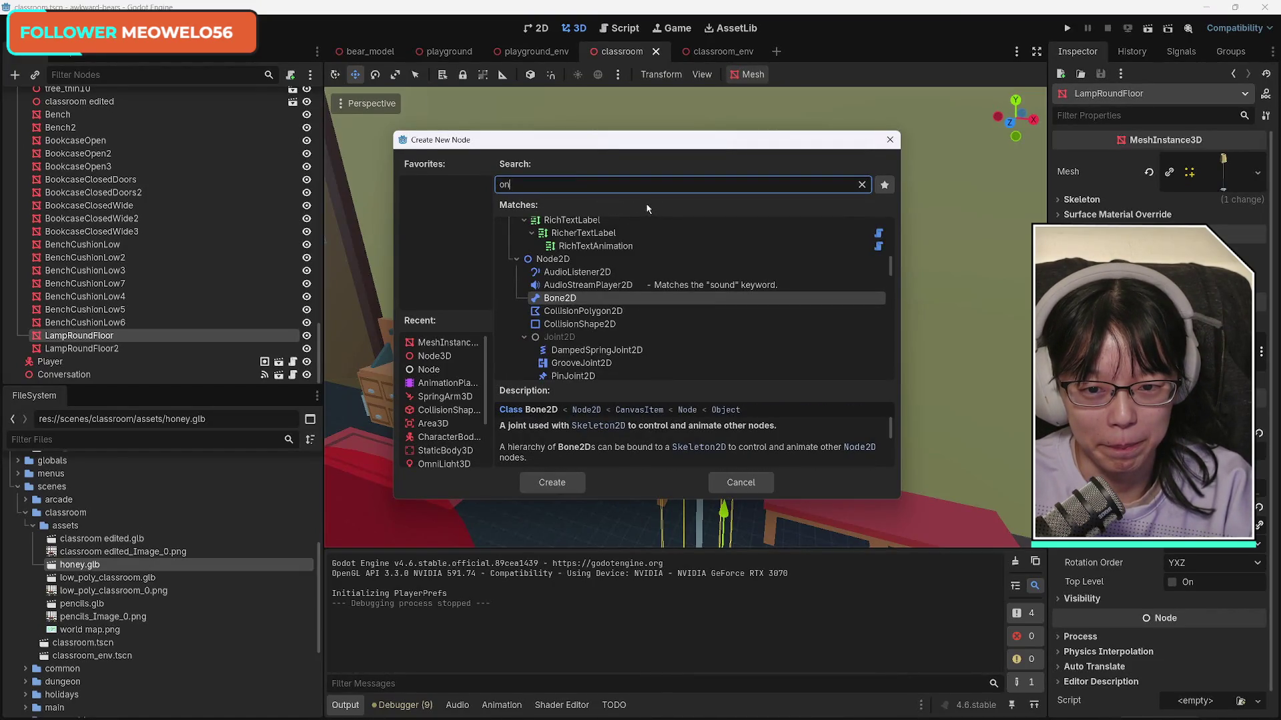
key(BackSpace)
text(mni)
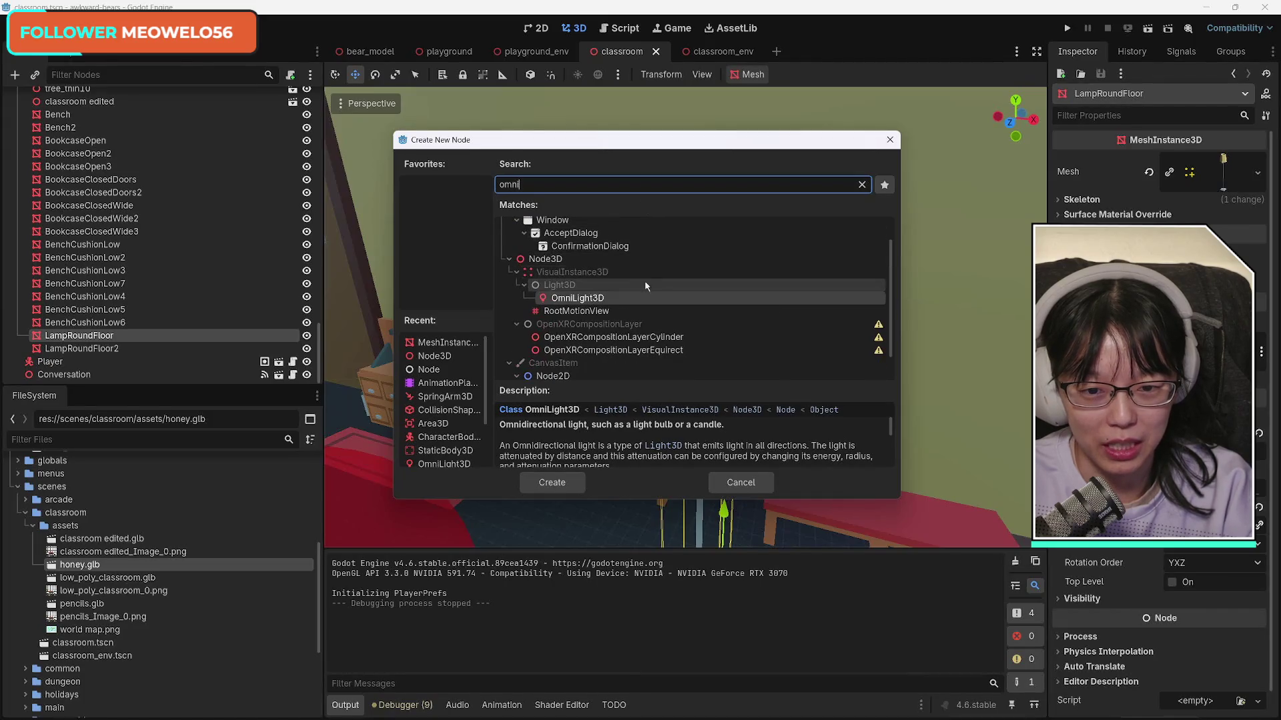
double_click(594, 301)
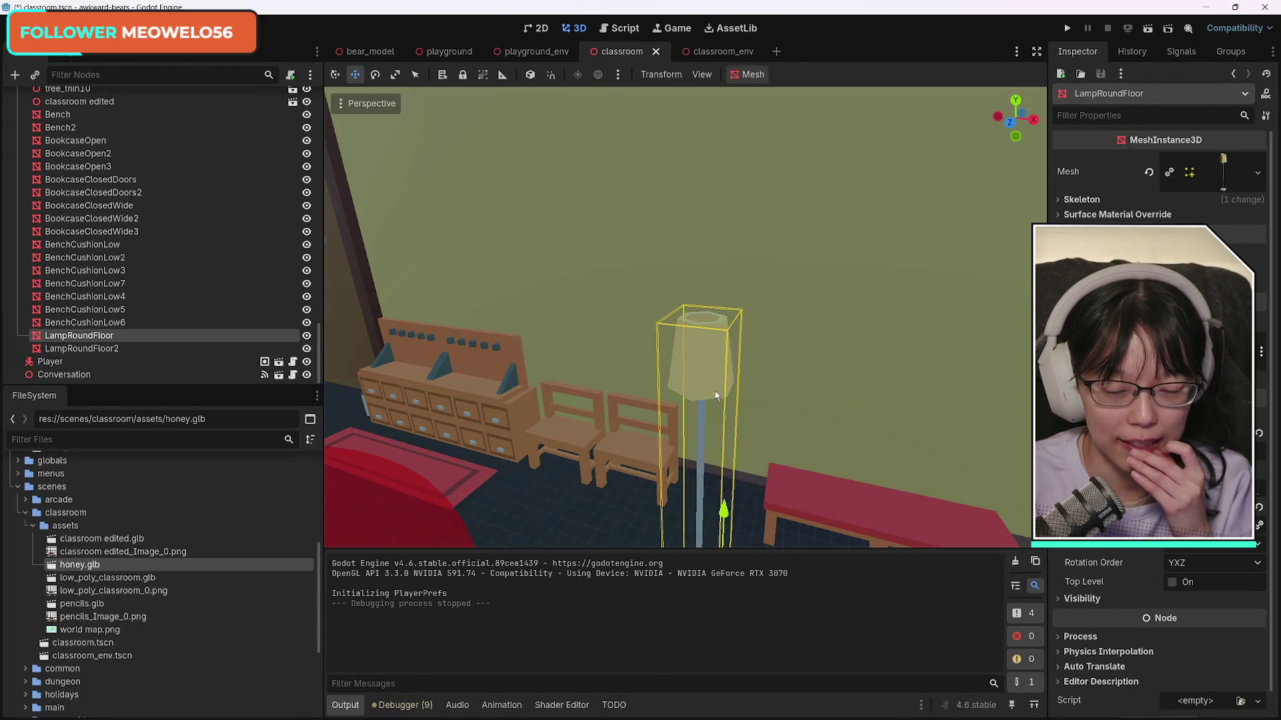
Step: Raise the omni light up into the lamp shade and shift it toward the front
scroll(731, 497, down, 3)
drag(713, 422, 711, 342)
drag(714, 293, 715, 275)
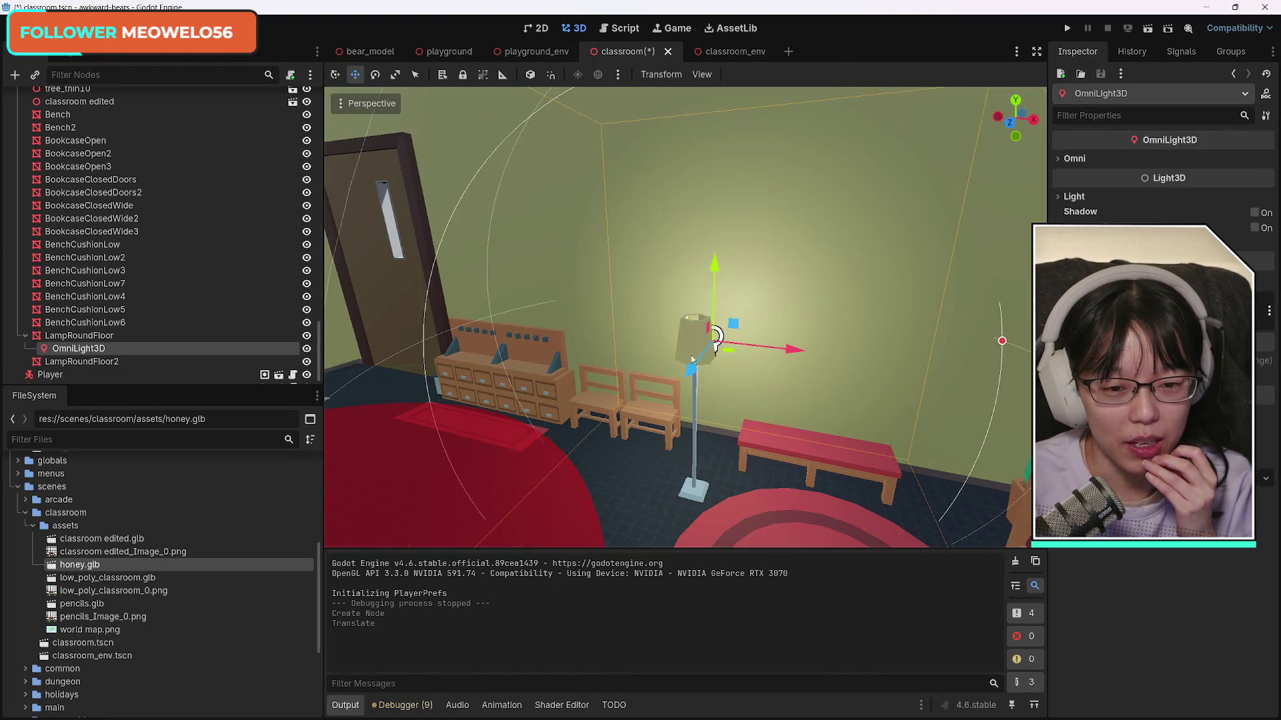
drag(696, 369, 676, 394)
drag(708, 335, 507, 337)
Step: Select the OmniLight3D and reset its position back to the lamp base
click(120, 325)
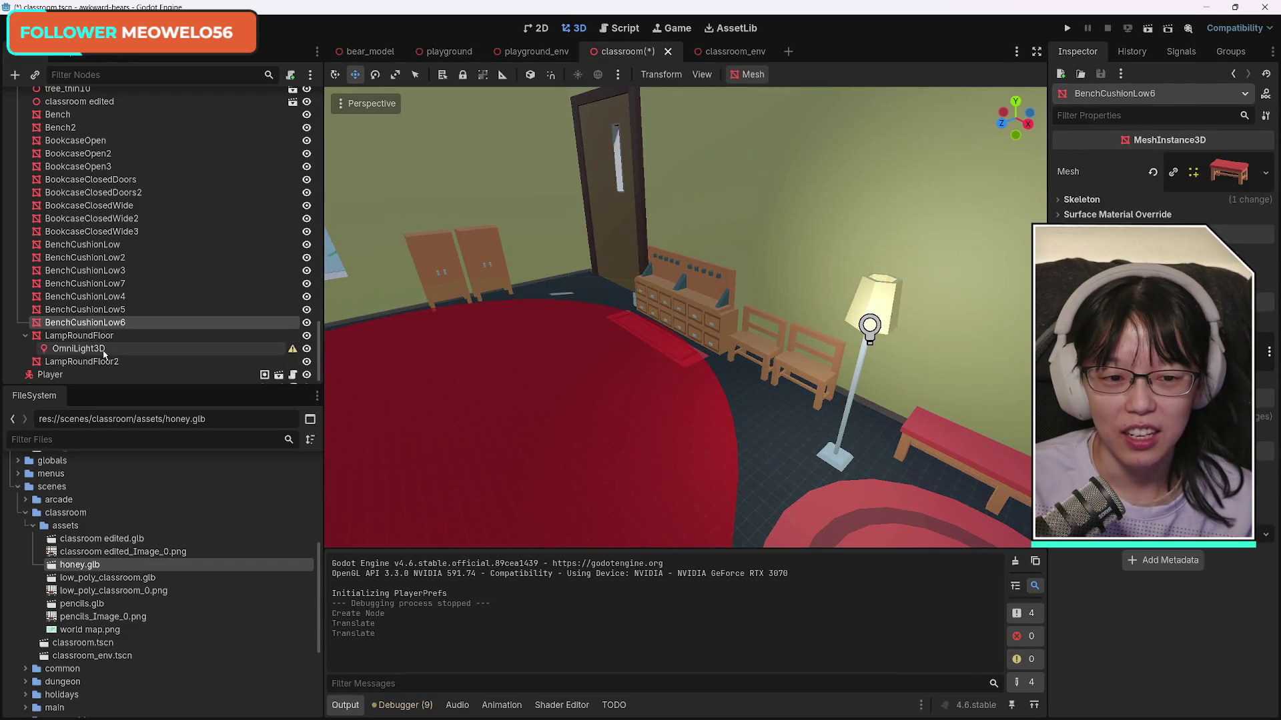
click(99, 350)
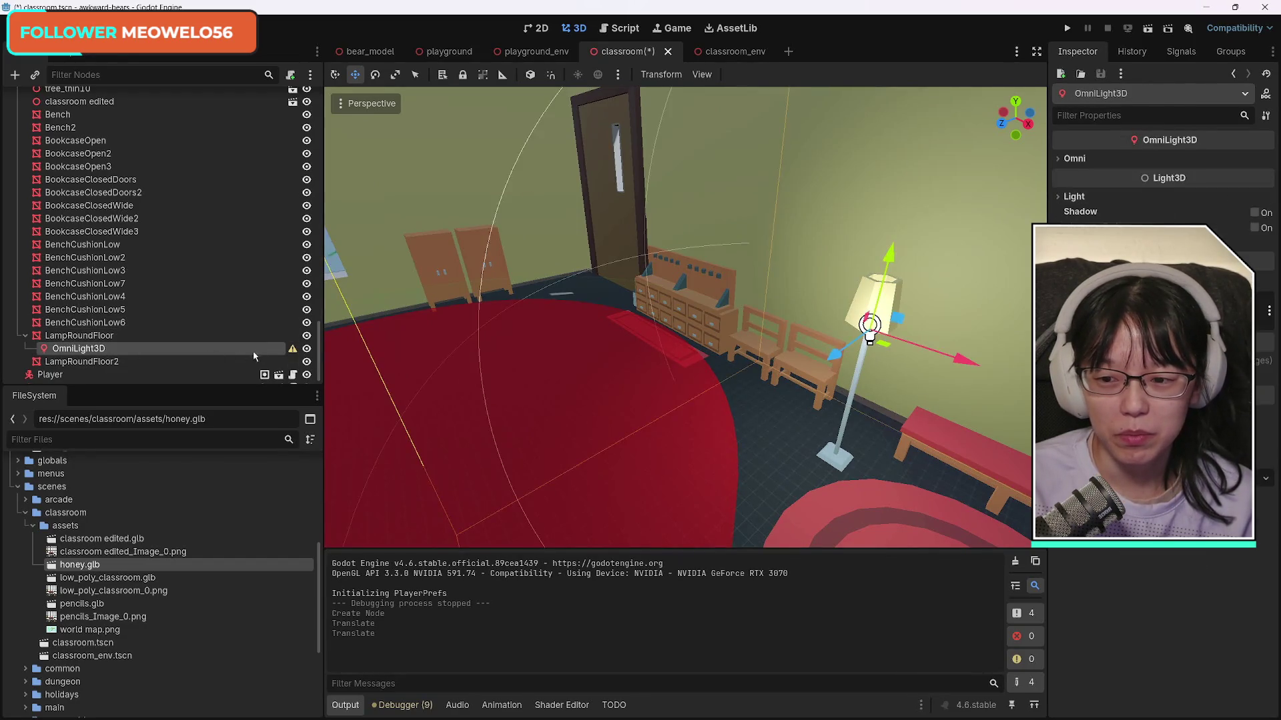
mouse_move(290, 351)
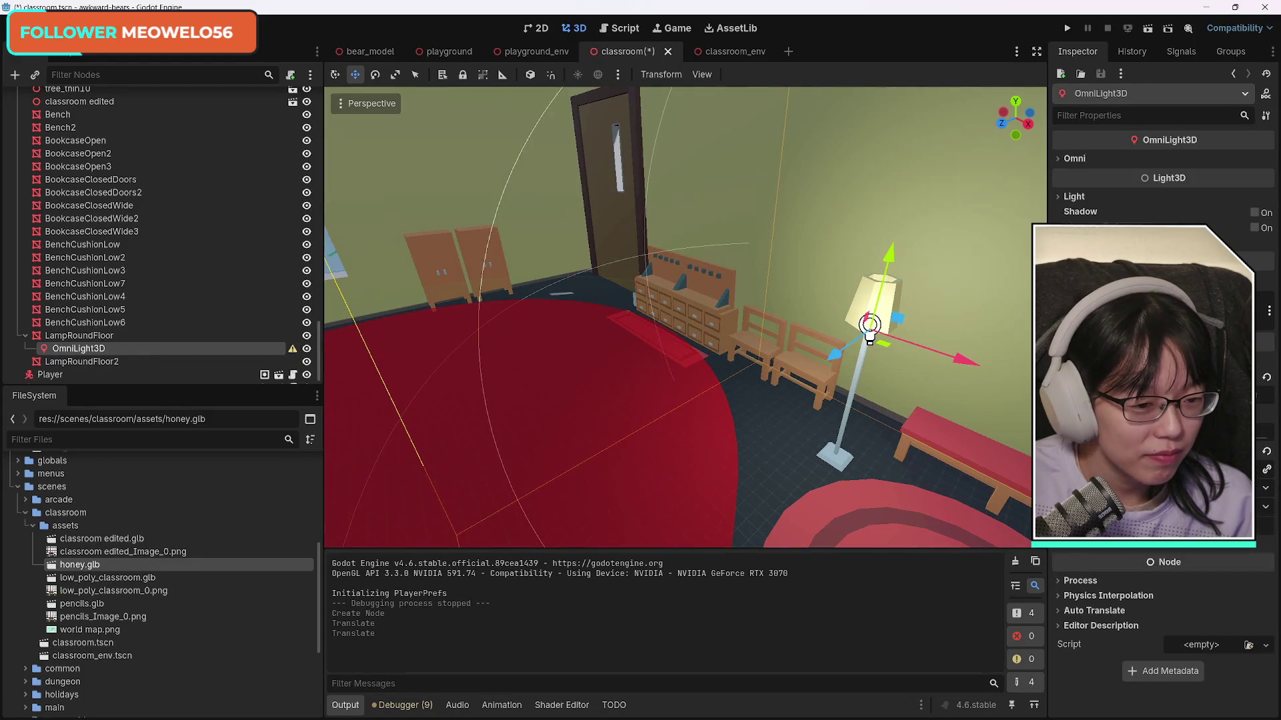
click(1267, 378)
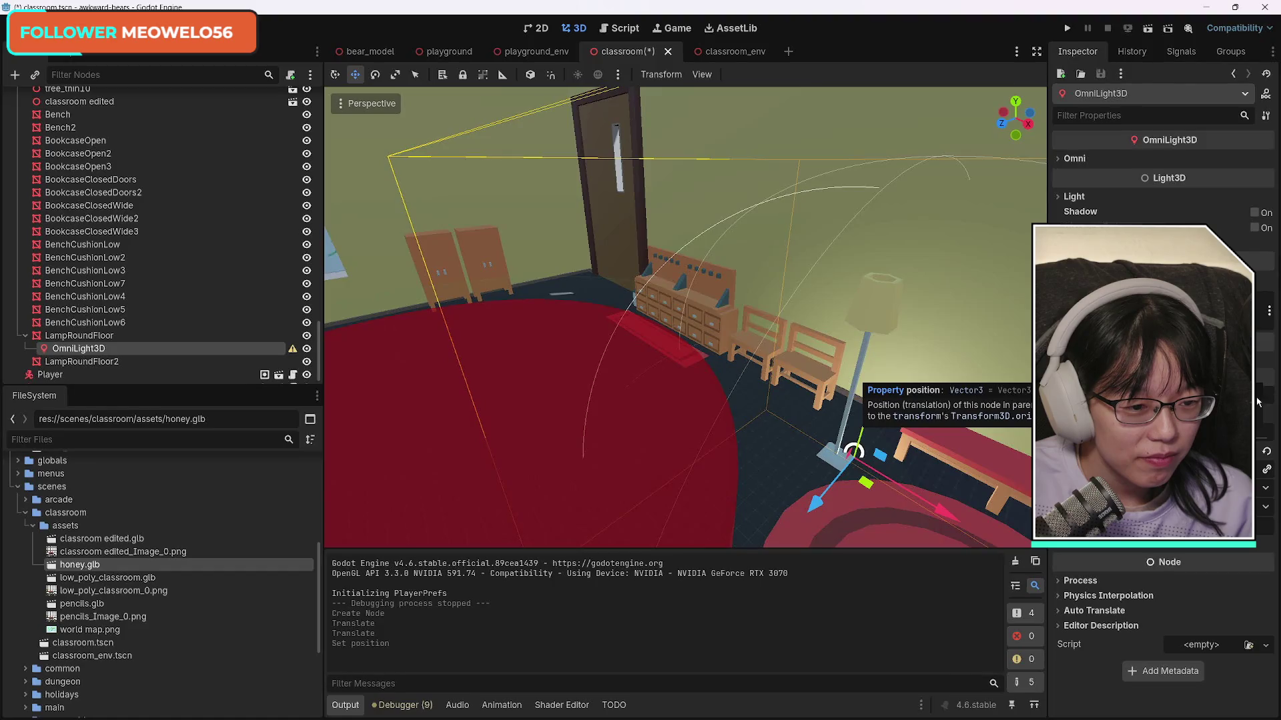
key(ctrl+z)
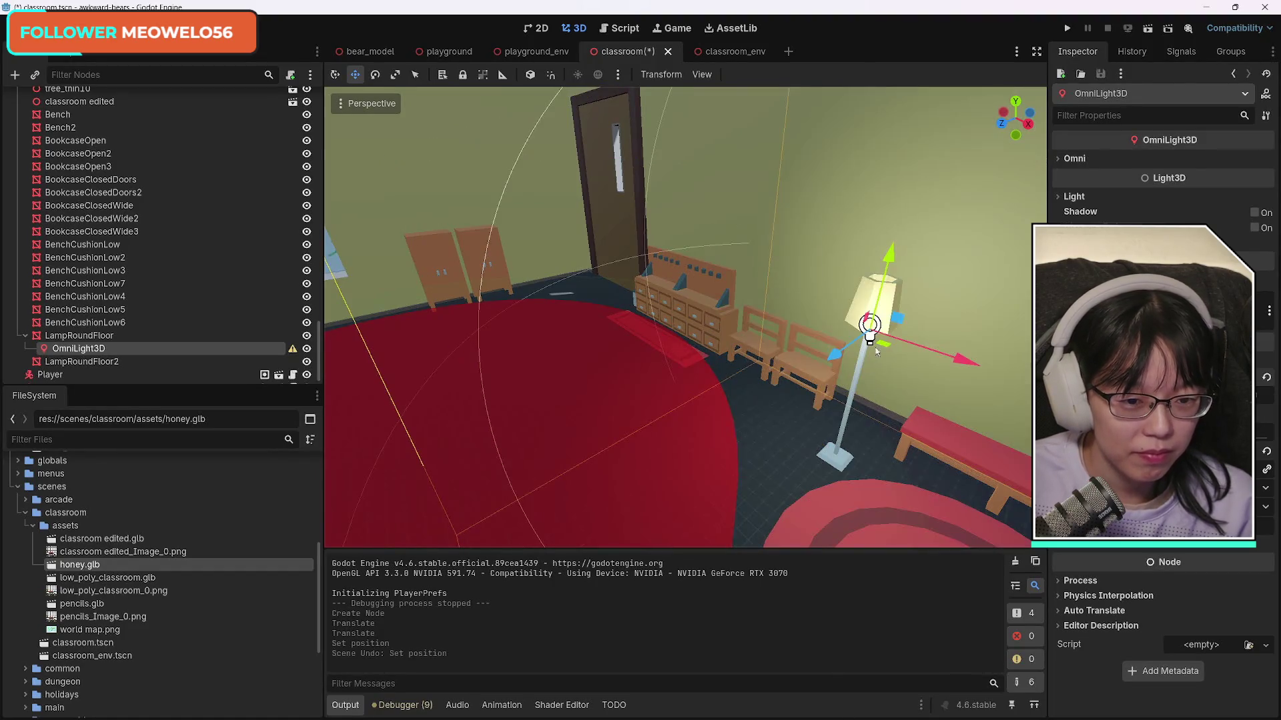
click(1267, 378)
Step: Lift the light into the shade, nudge it along X, then save and playtest the scene
mouse_move(866, 413)
mouse_down()
mouse_move(887, 290)
mouse_move(890, 300)
mouse_up()
mouse_move(851, 359)
mouse_down()
mouse_move(832, 372)
mouse_move(840, 363)
mouse_up()
key(g)
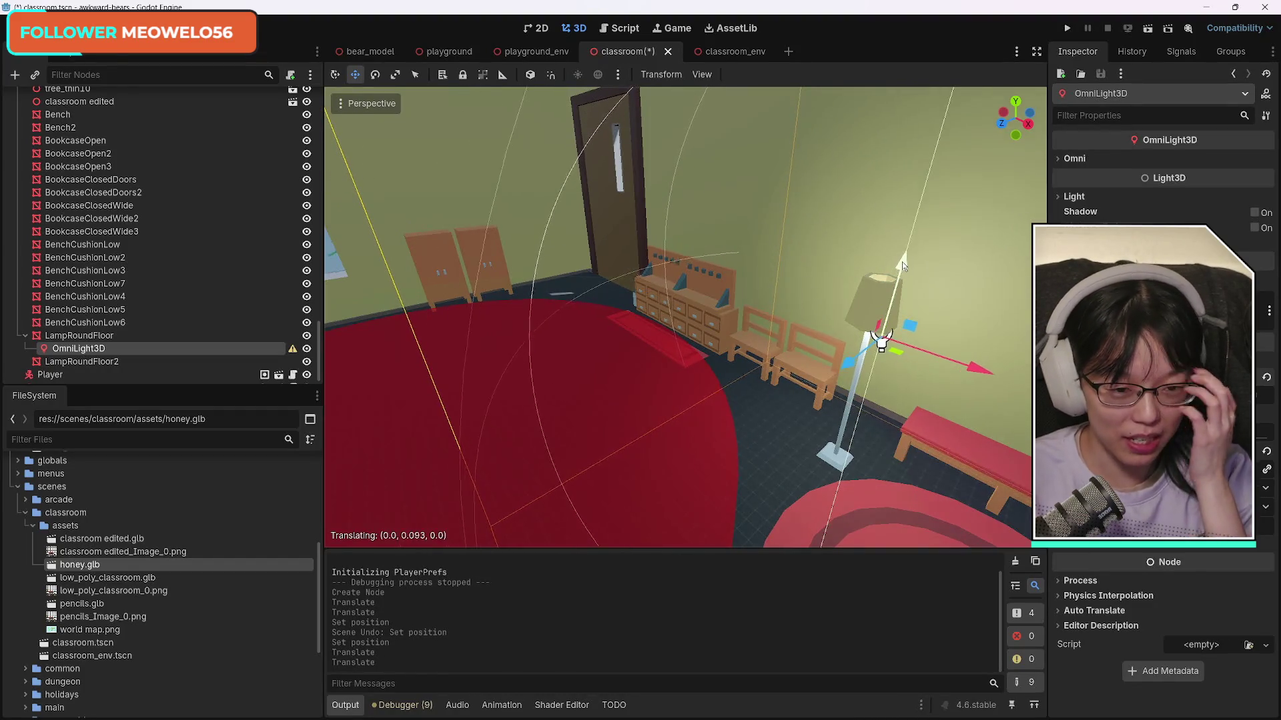
key(x)
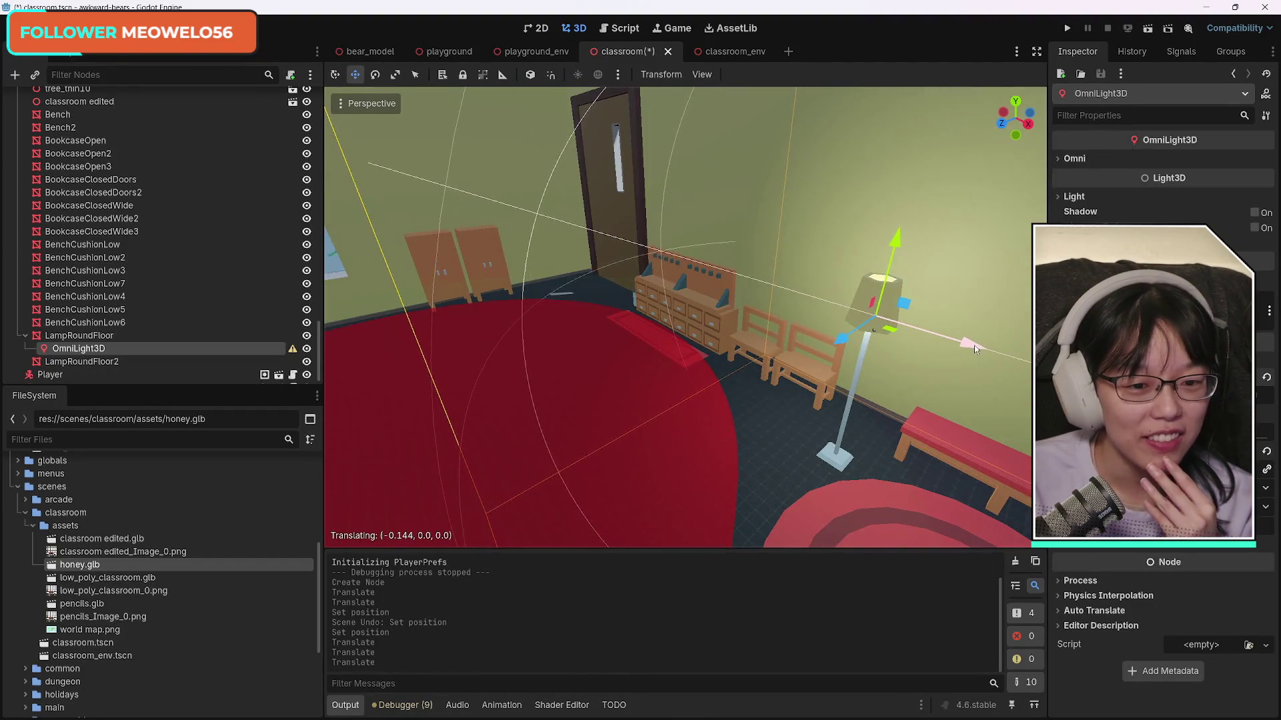
click(972, 343)
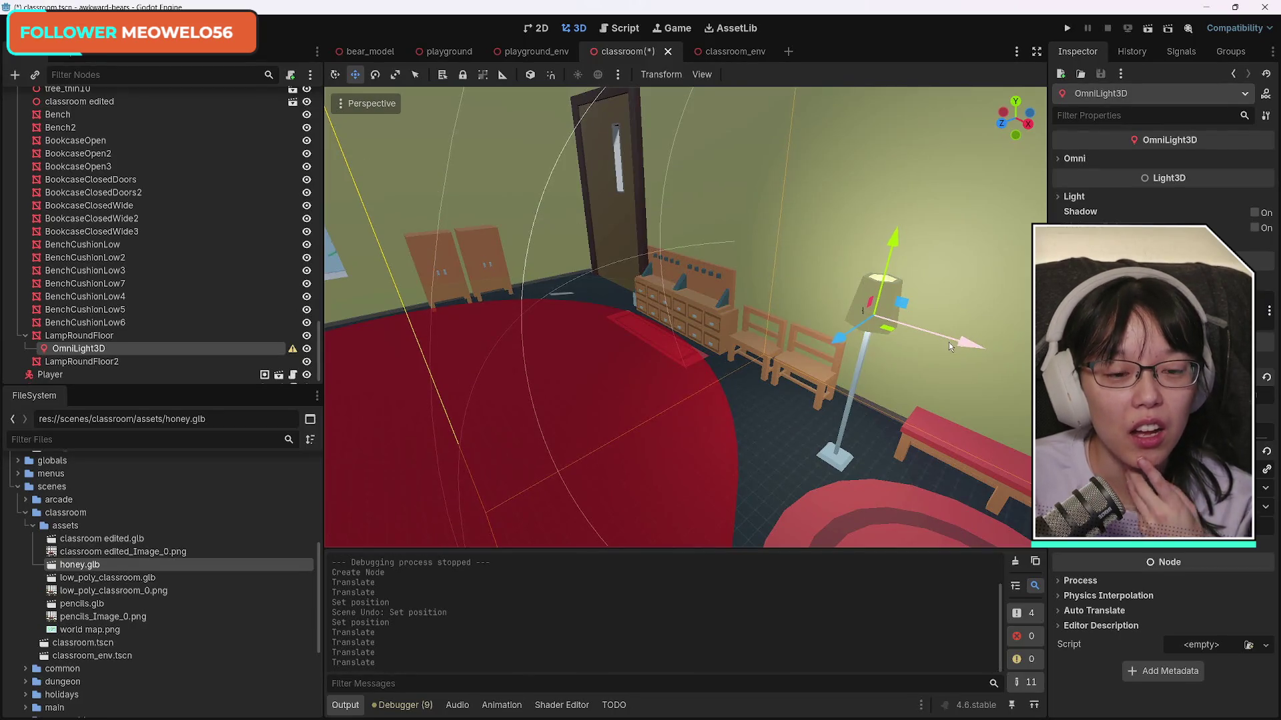
drag(979, 351, 741, 347)
key(F6)
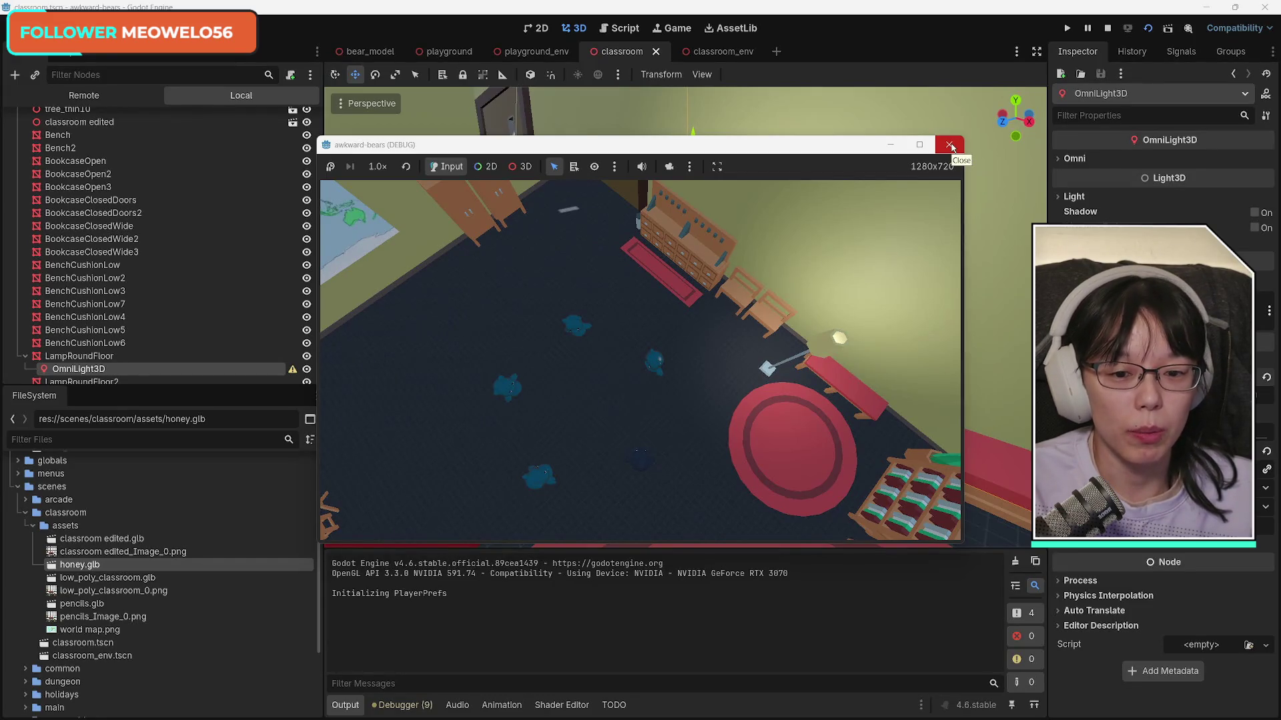
Step: Close the game and slide LampRoundFloor2 along the Z axis toward the windows
click(950, 145)
mouse_move(836, 316)
mouse_down()
mouse_move(701, 320)
mouse_move(694, 293)
mouse_move(720, 334)
mouse_move(800, 327)
mouse_move(600, 333)
mouse_move(729, 288)
mouse_up()
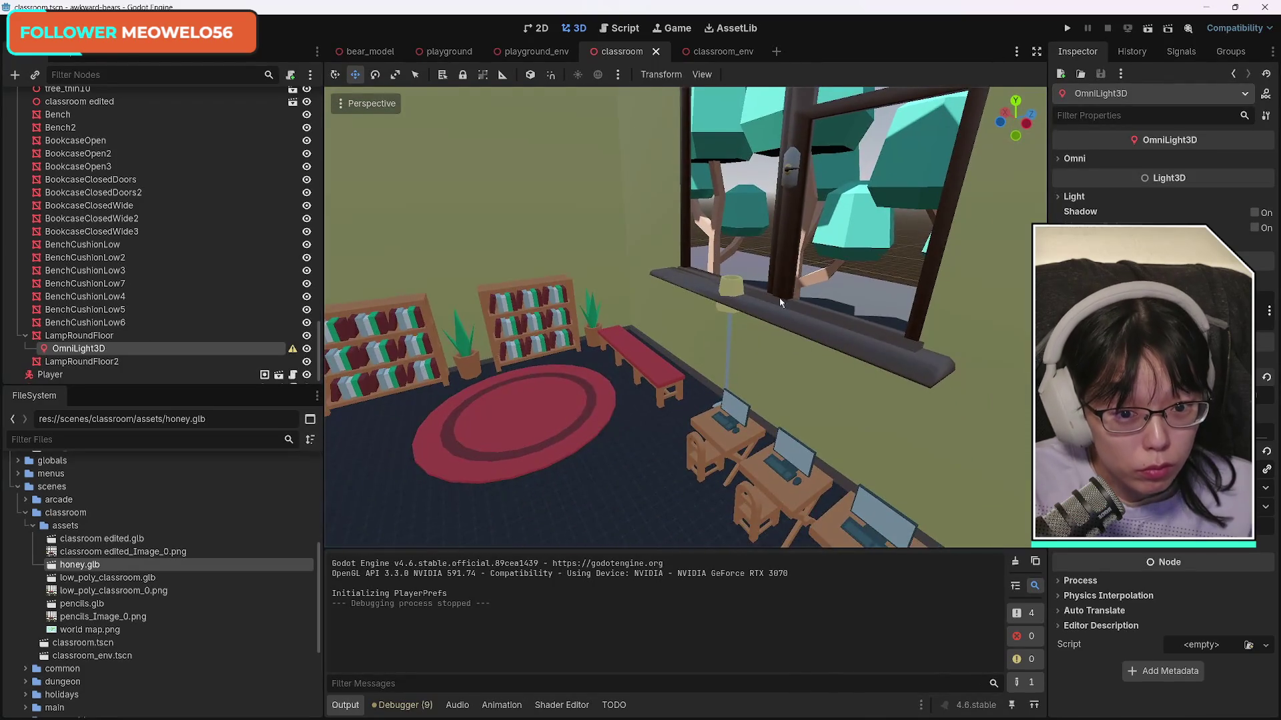
click(729, 288)
mouse_move(753, 388)
mouse_down()
mouse_move(688, 414)
mouse_move(692, 401)
mouse_move(600, 390)
mouse_move(640, 387)
mouse_move(647, 374)
mouse_move(657, 385)
mouse_move(641, 386)
mouse_move(674, 383)
mouse_move(577, 390)
mouse_up()
Step: Save the classroom scene with the lamp in its new spot
mouse_move(846, 437)
mouse_down()
mouse_move(937, 425)
mouse_move(500, 431)
mouse_move(414, 414)
mouse_move(401, 374)
mouse_move(426, 407)
mouse_move(361, 407)
mouse_move(857, 442)
mouse_up()
key(ctrl+s)
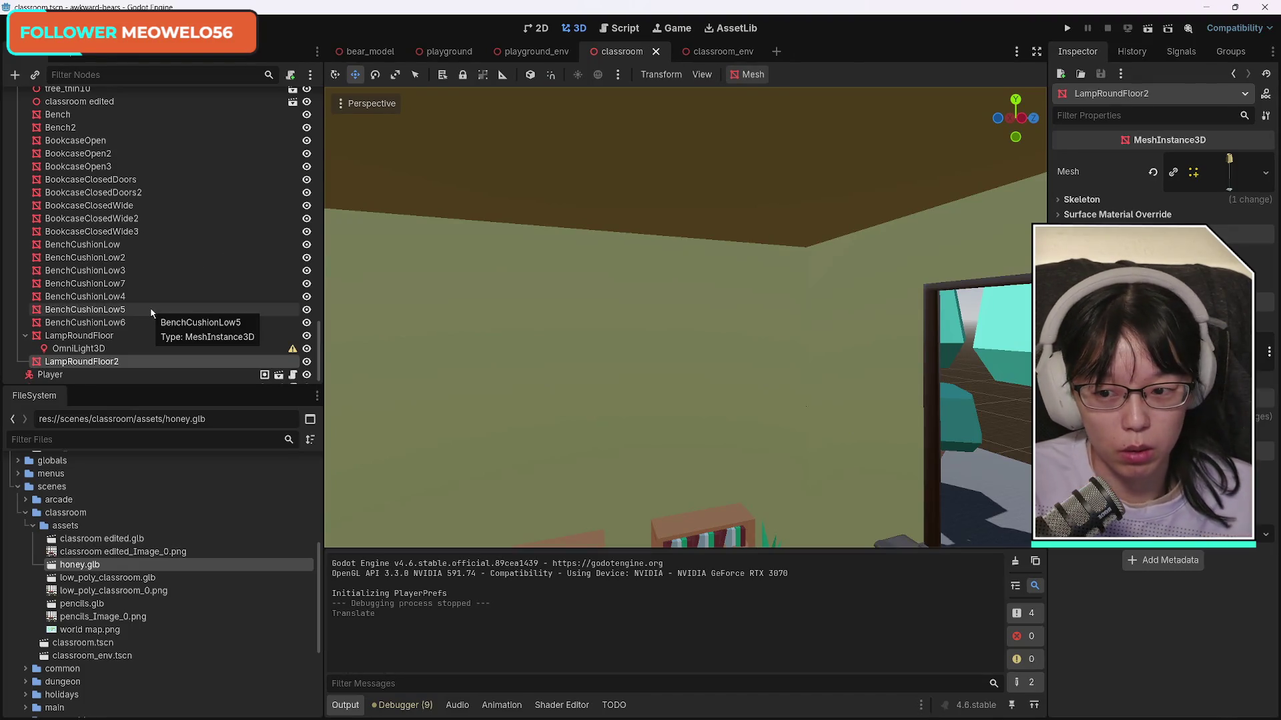
scroll(134, 306, up, 15)
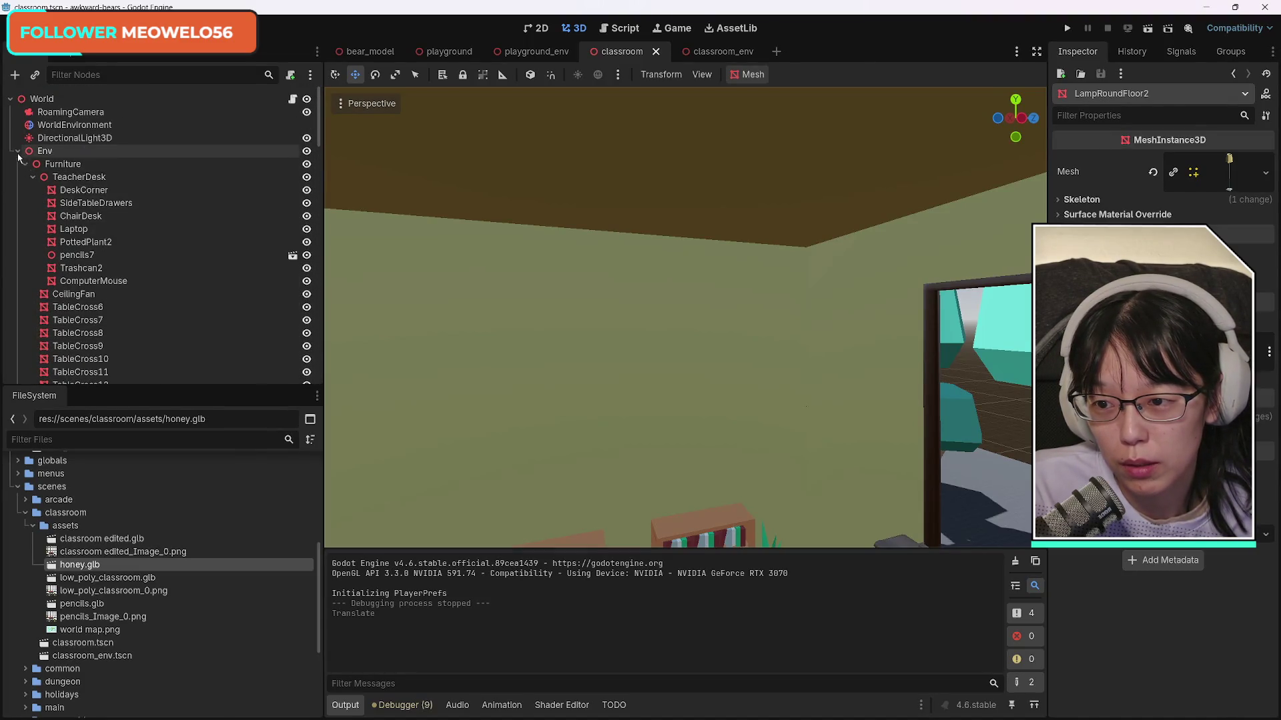
Step: Switch to the playground scene, frame the park, save it, and run it
click(17, 153)
click(443, 53)
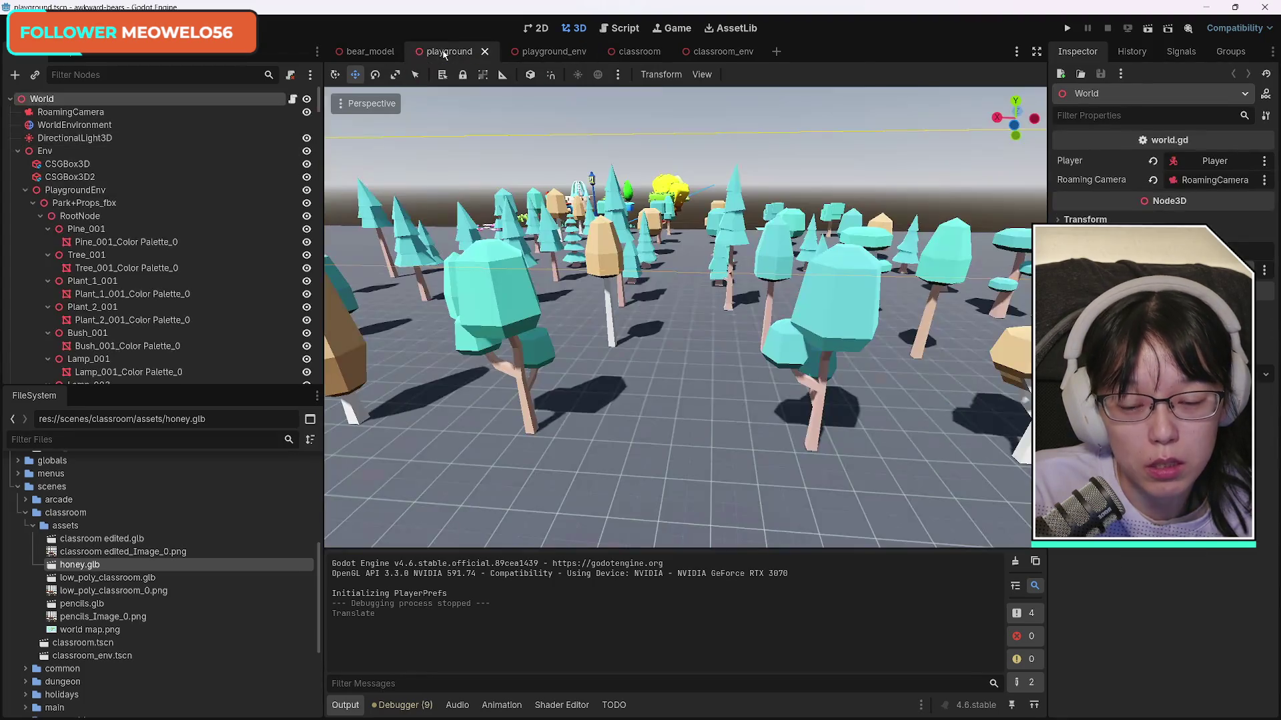
key(f)
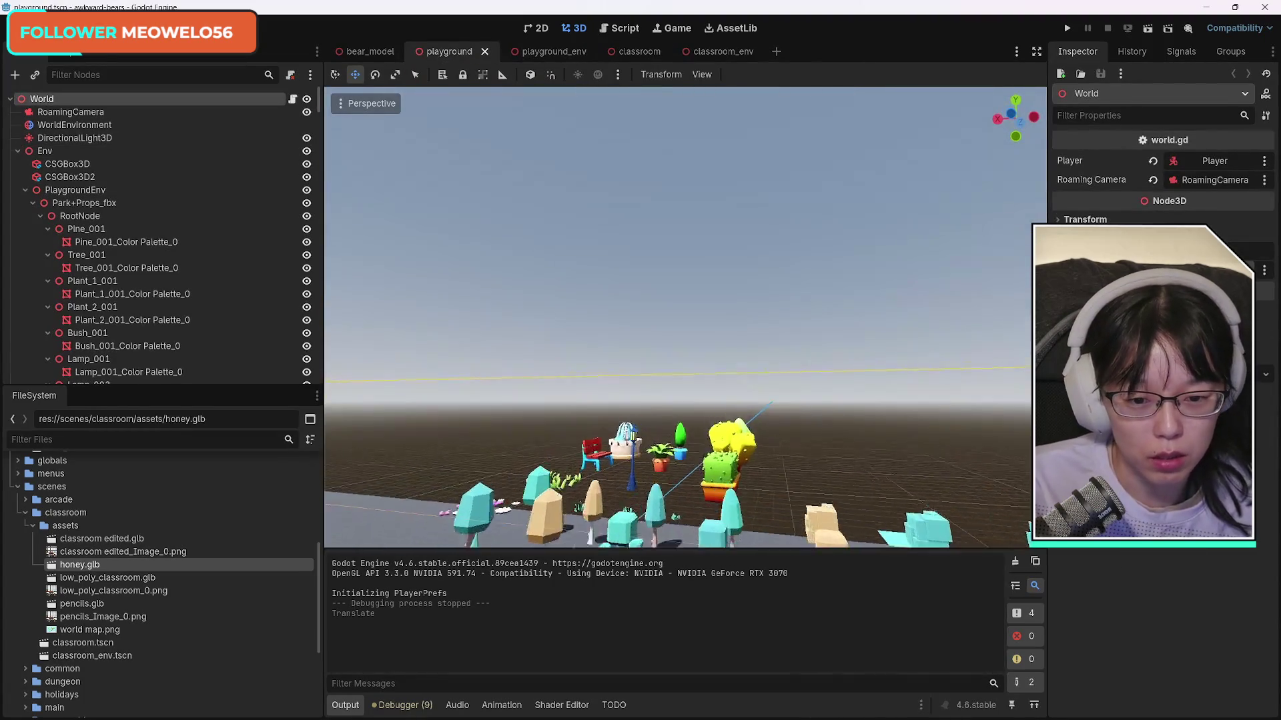
scroll(685, 319, up, 6)
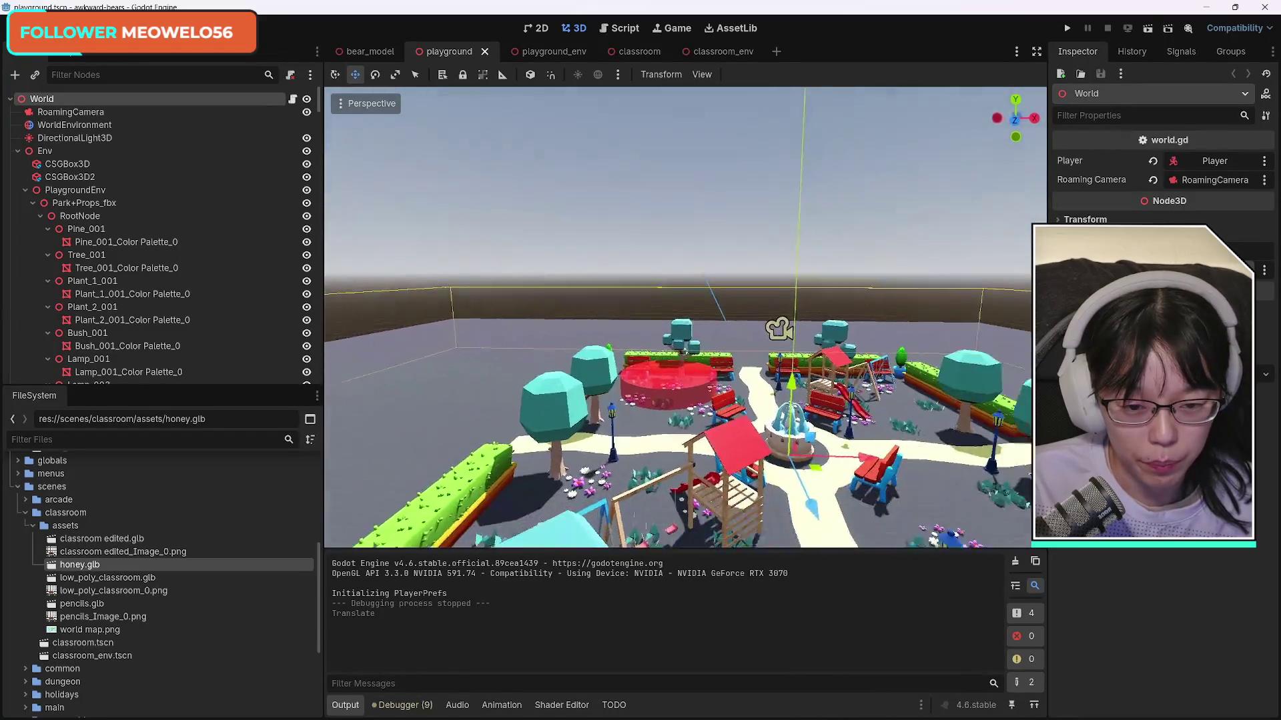
drag(685, 318, 1199, 60)
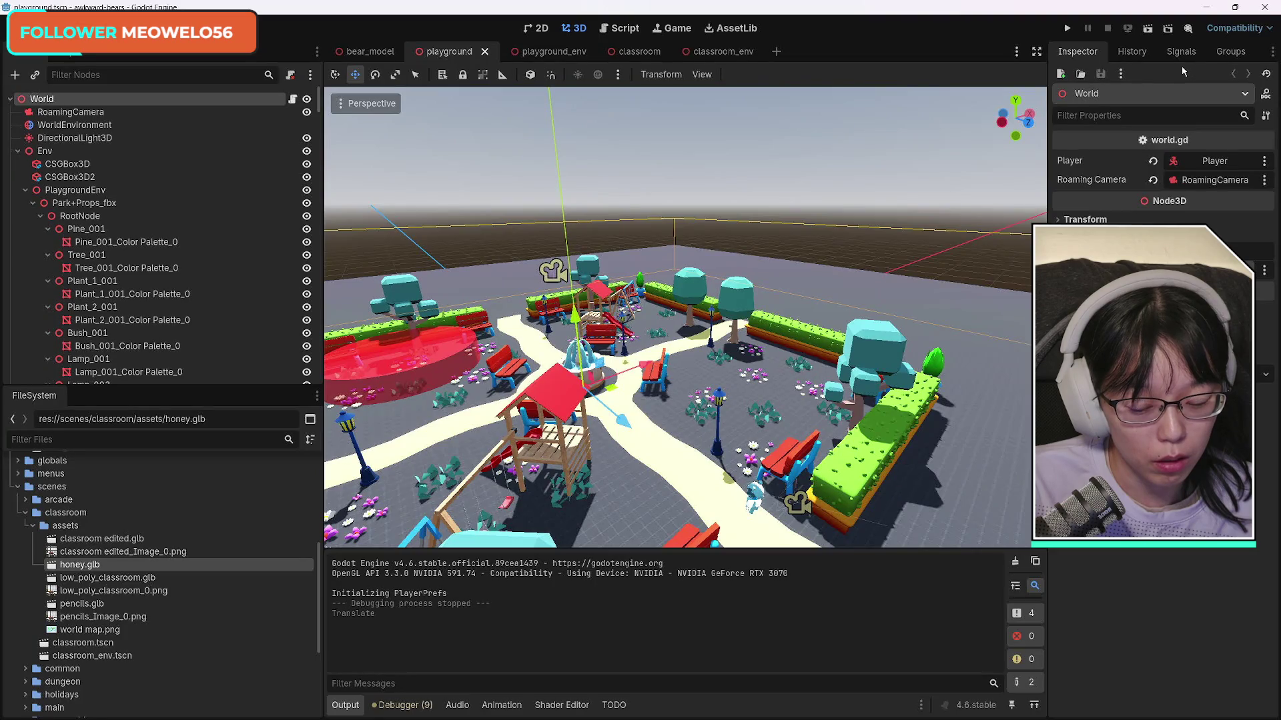
key(ctrl+s)
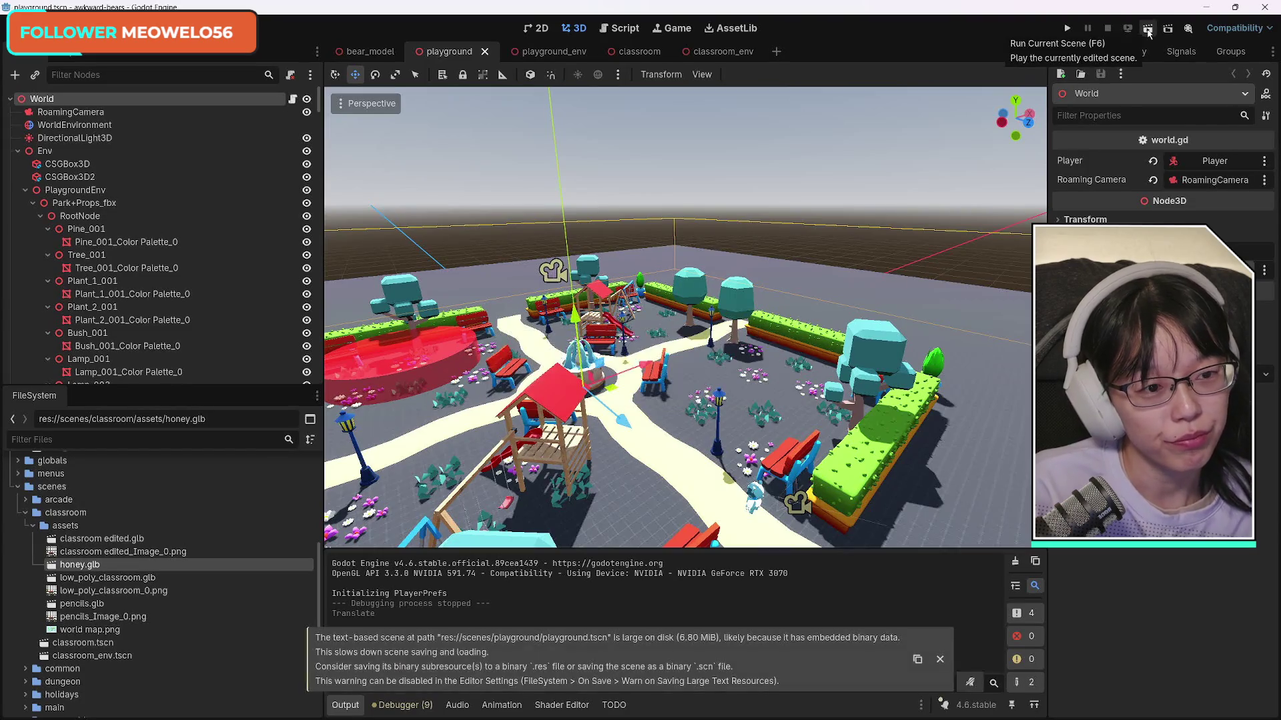
click(1148, 31)
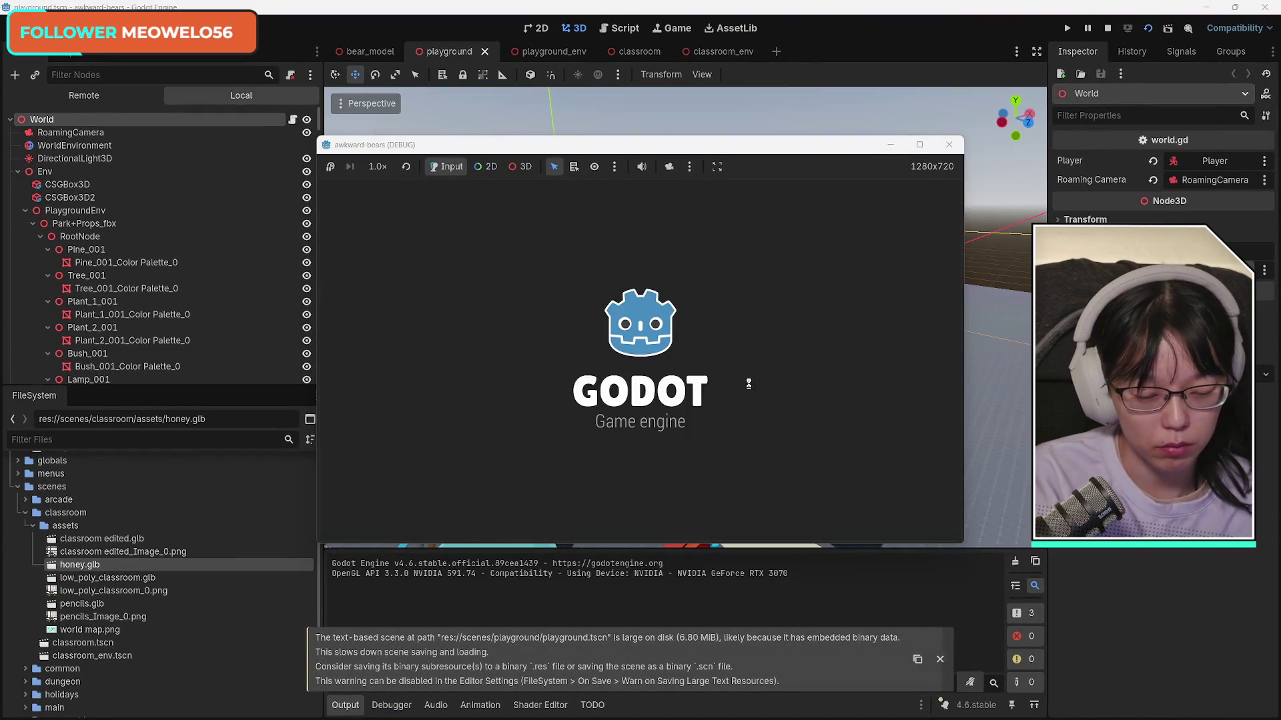
Step: Walk the bear past the fountain, swings, playground house, and flower bed with WASD
key(a)
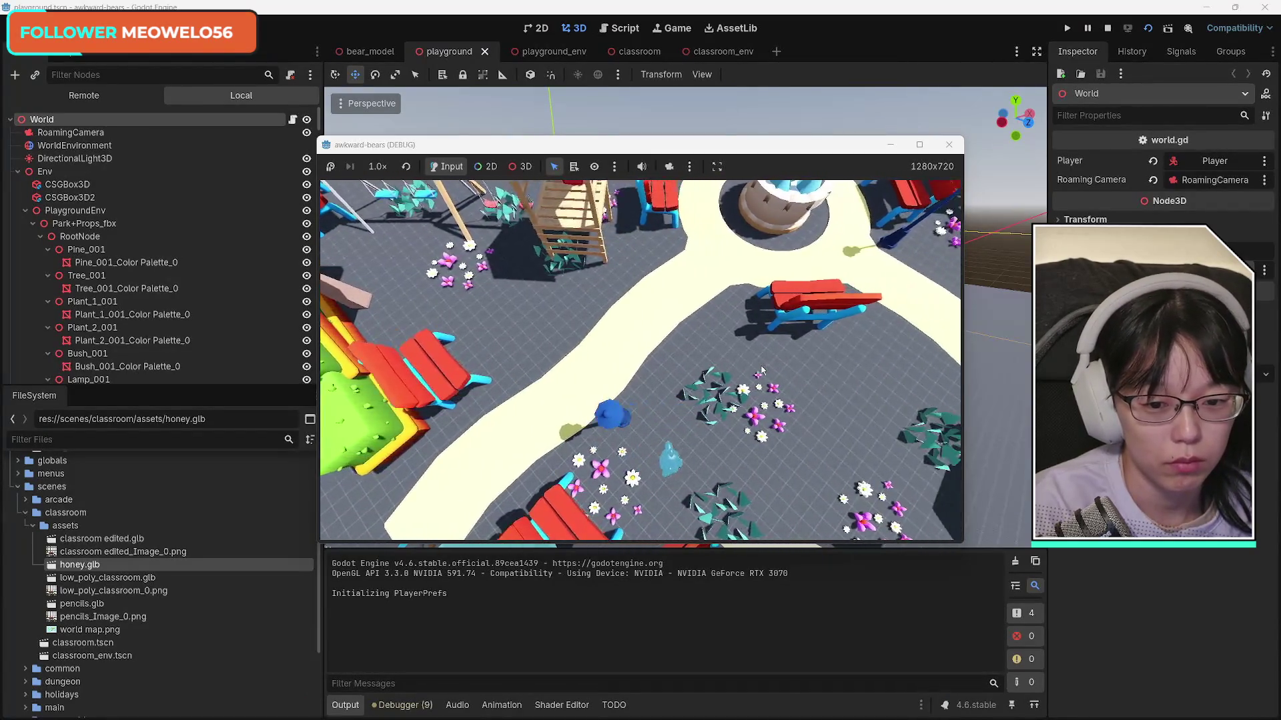
key(d)
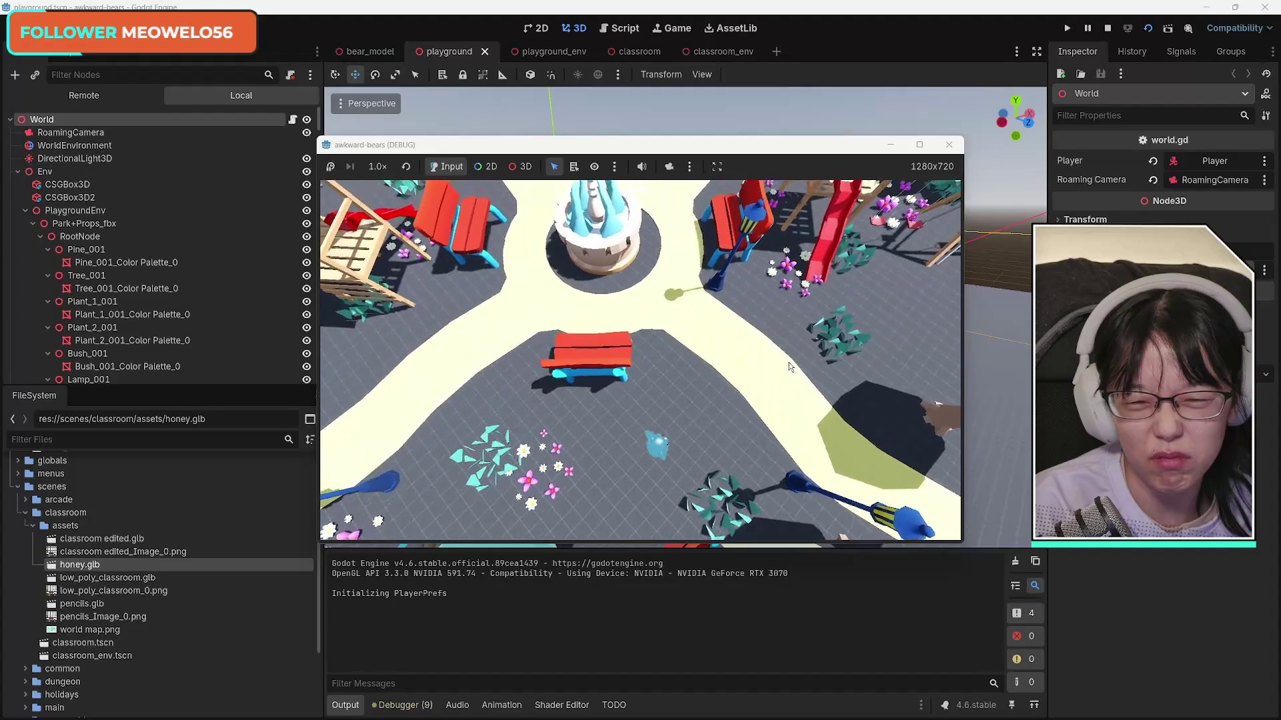
key(w)
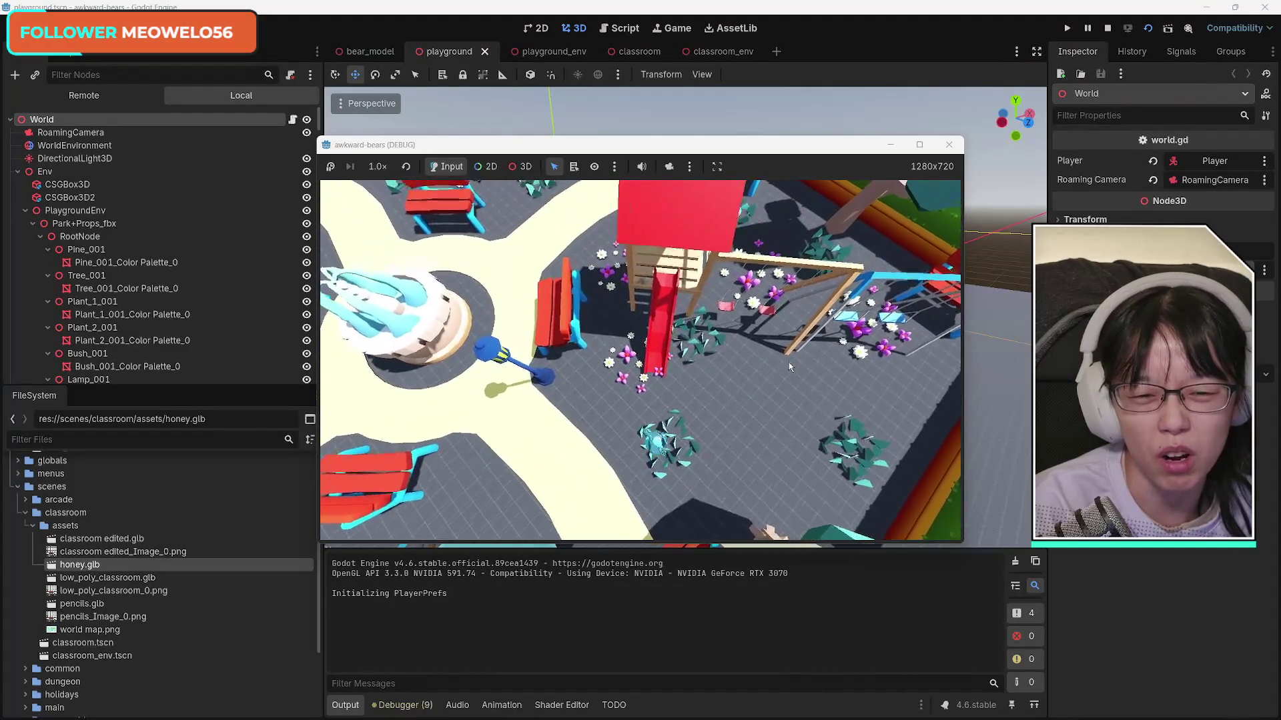
key(s)
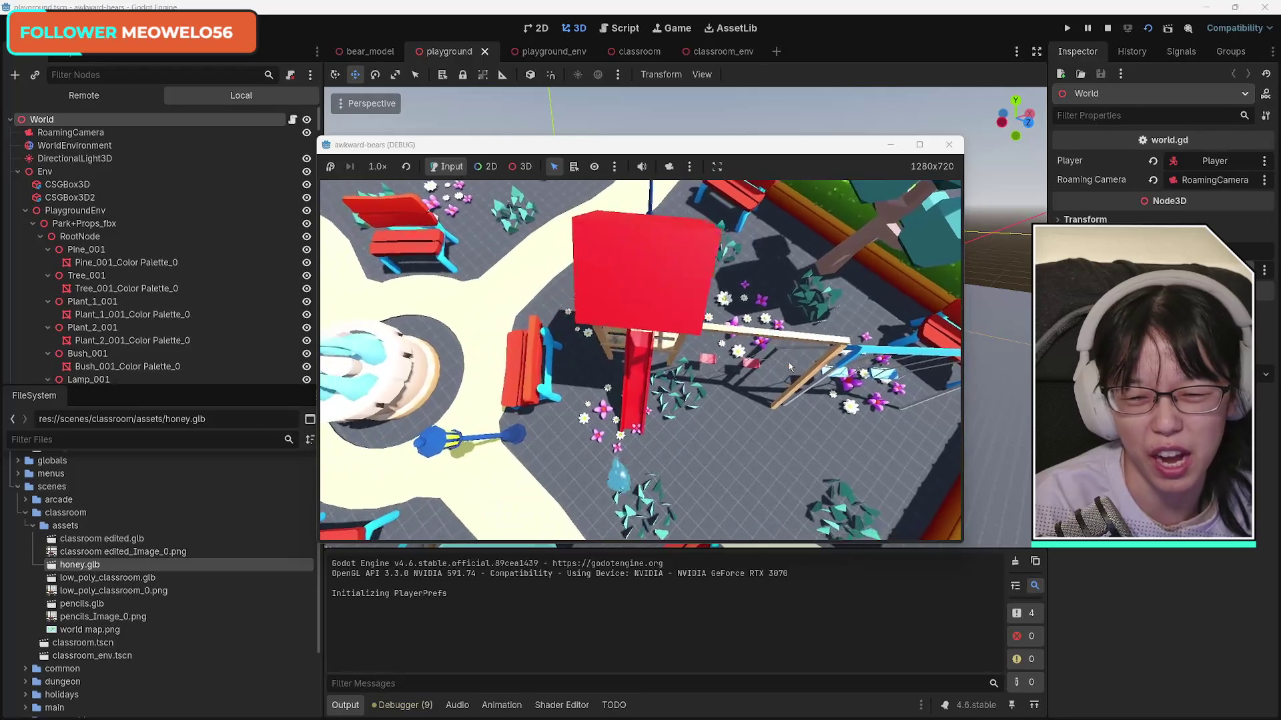
key(a)
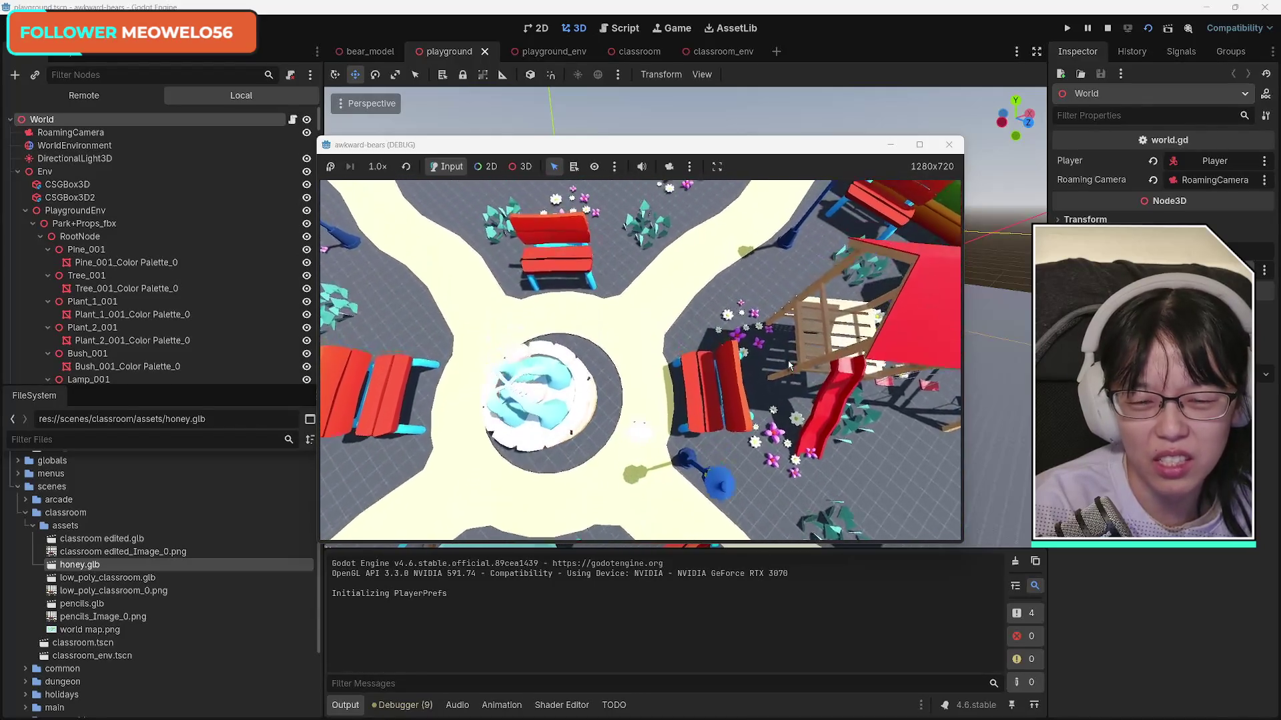
key(w)
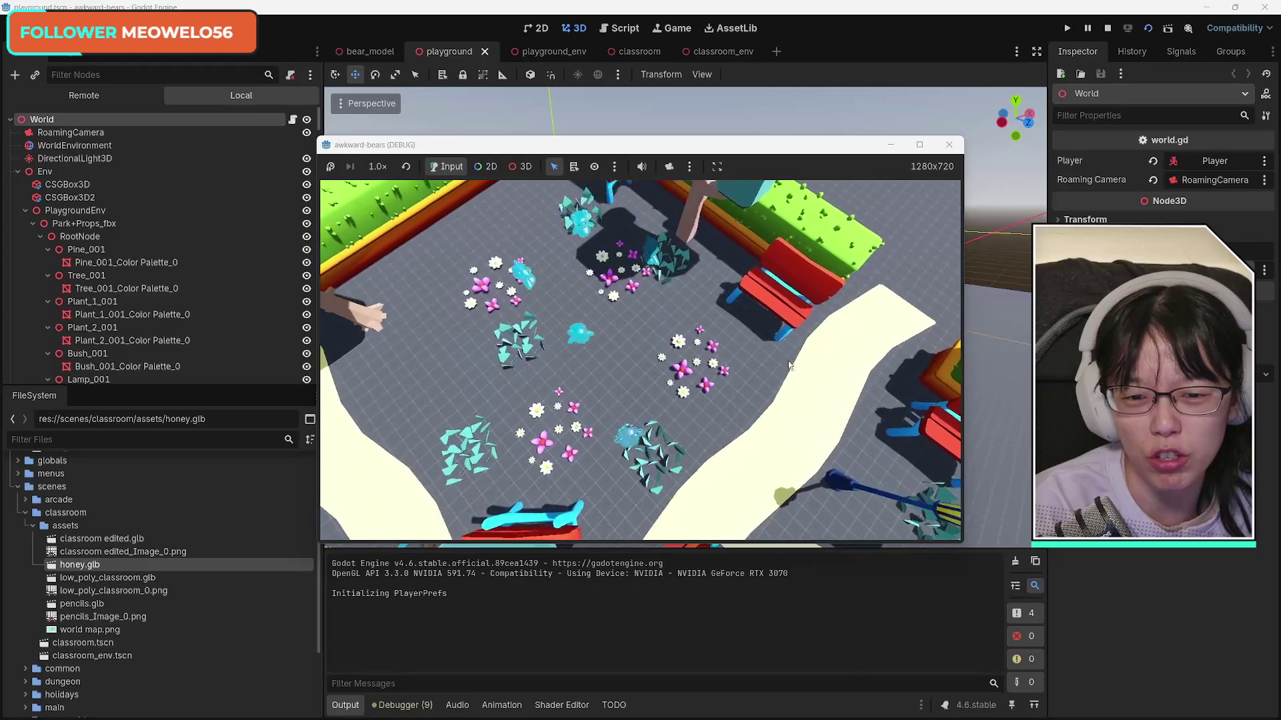
Step: Toggle to the behind-the-bear camera and back, then stop the game with F8
key(c)
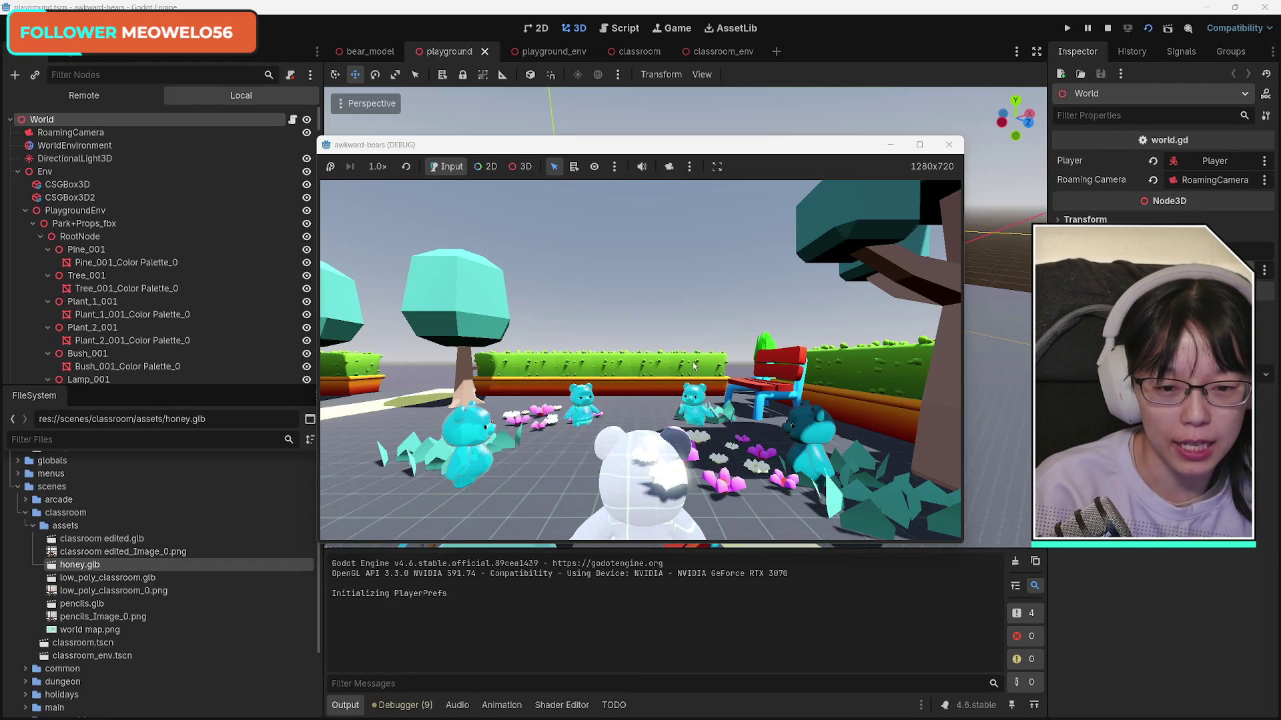
key(c)
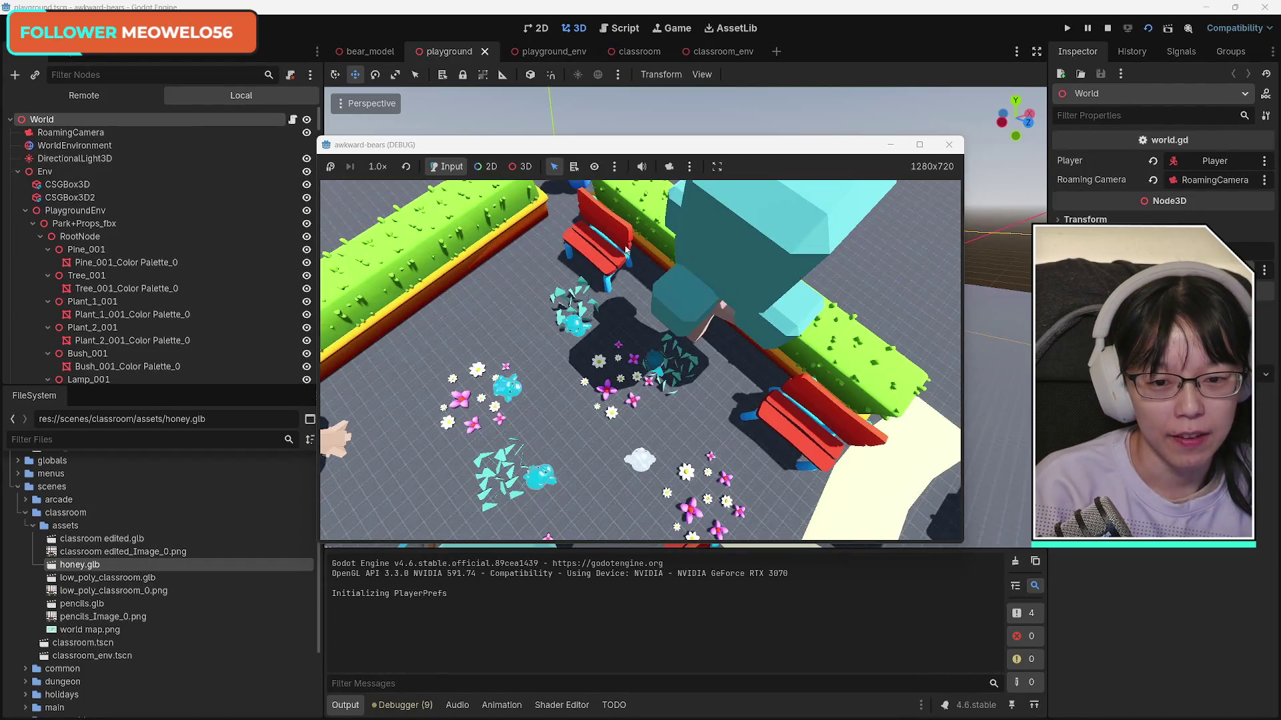
key(F8)
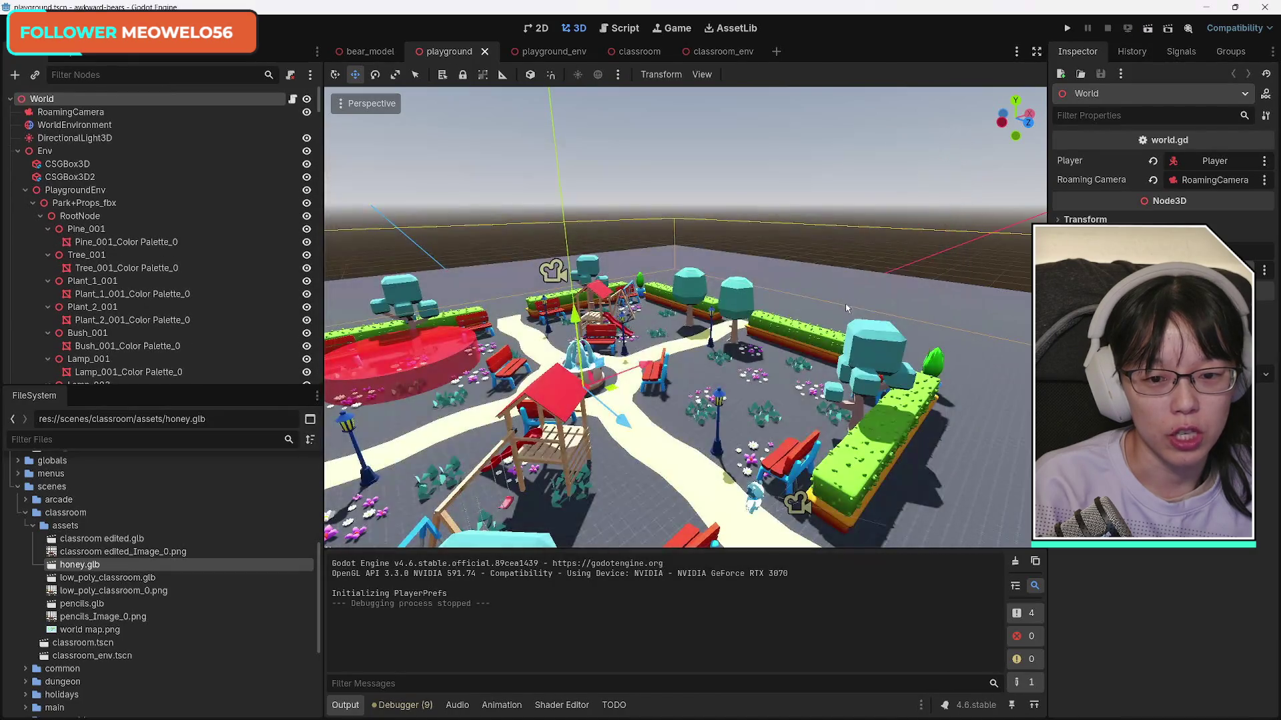
key(s)
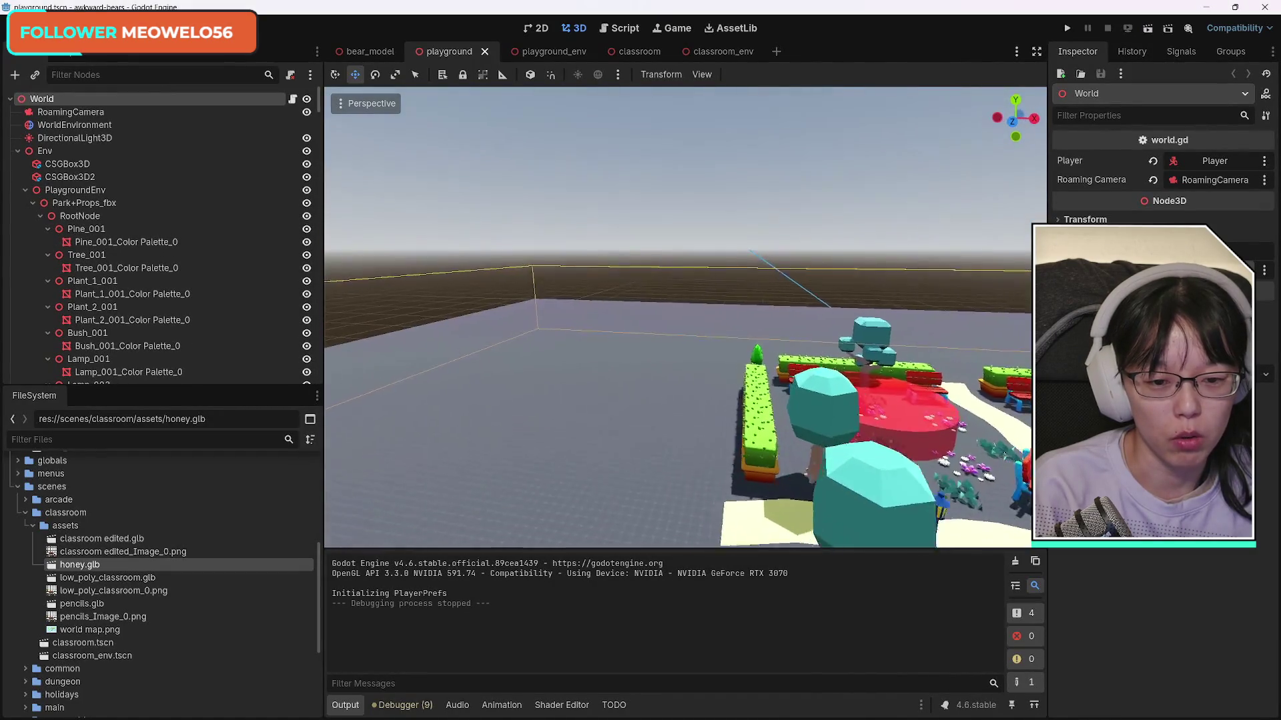
key(w)
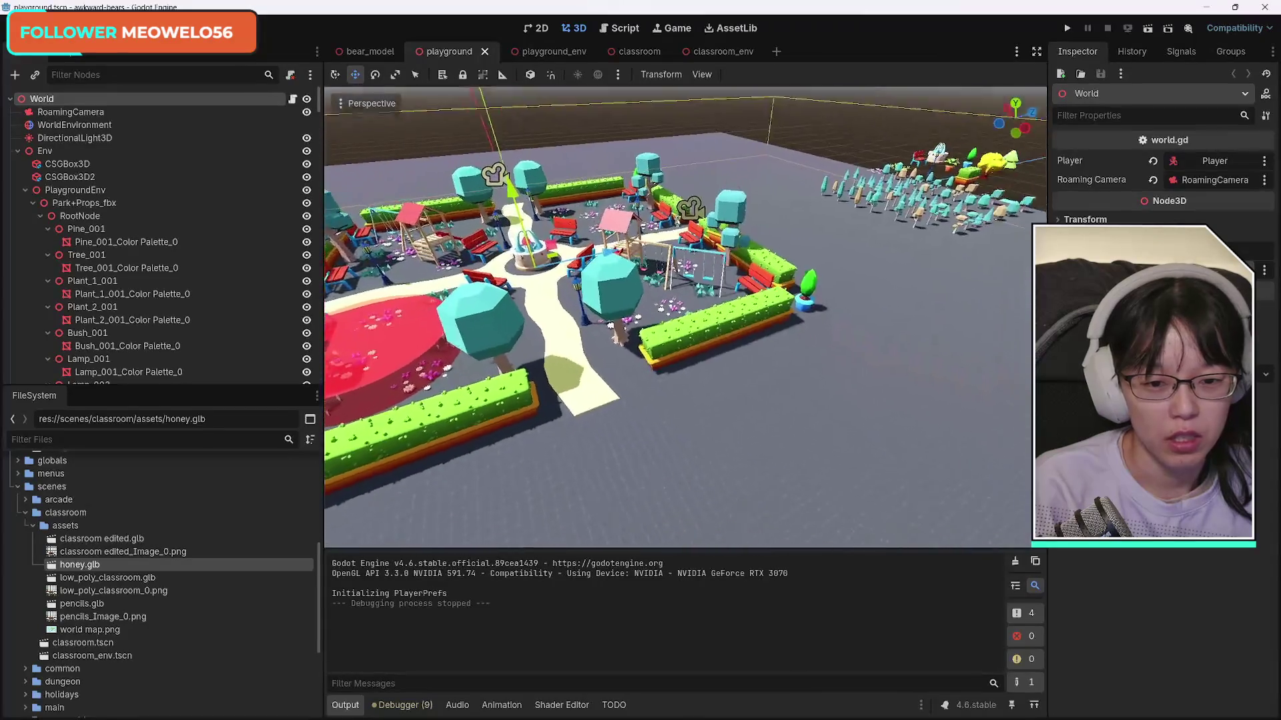
key(a)
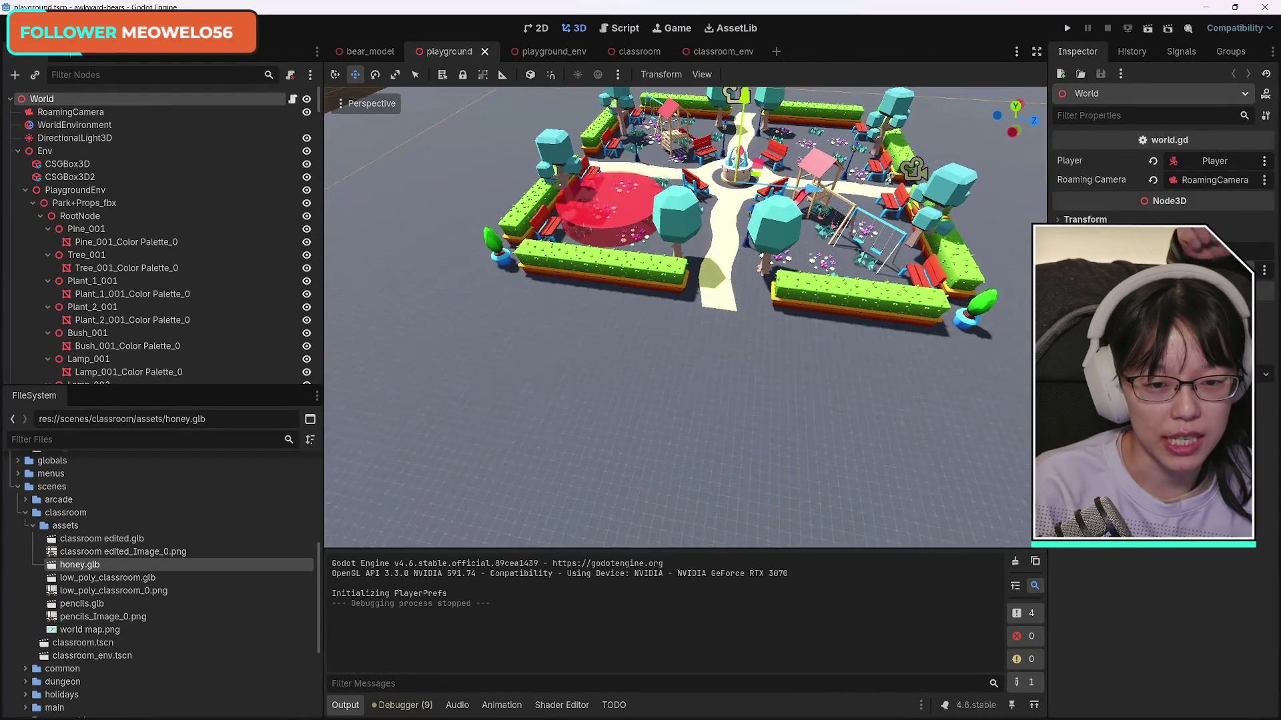
key(w)
key(w)
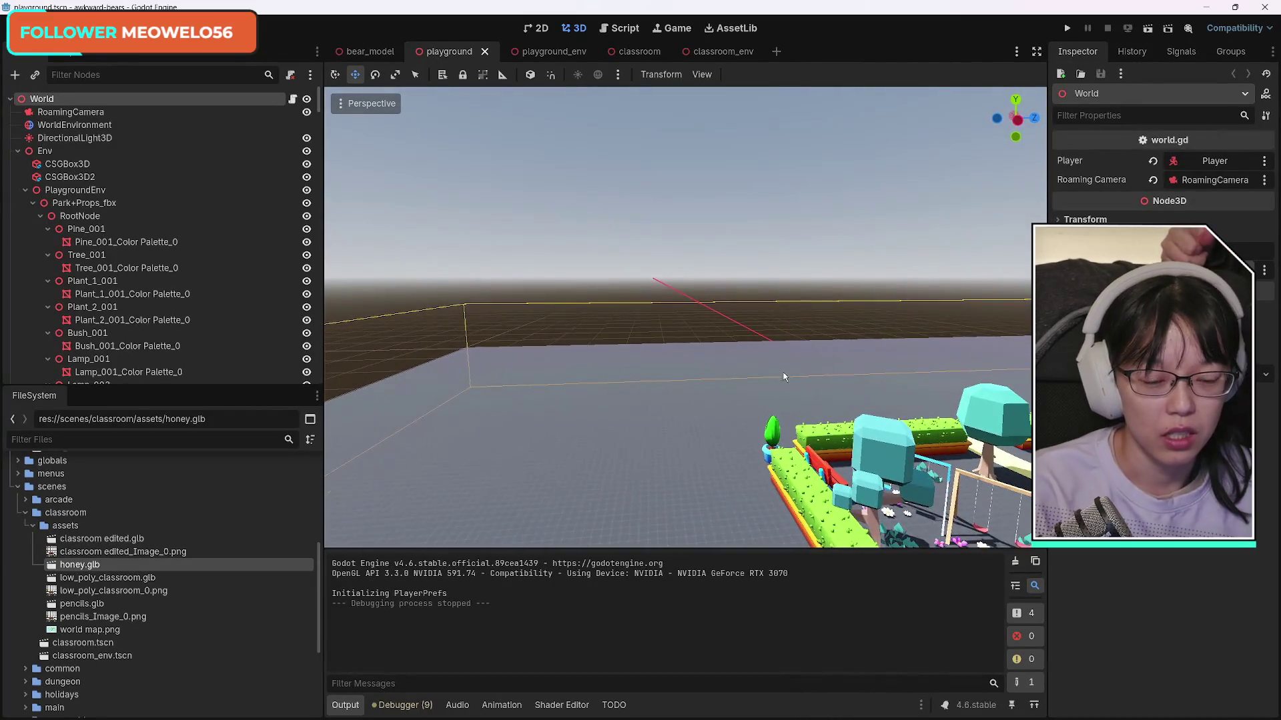
key(f)
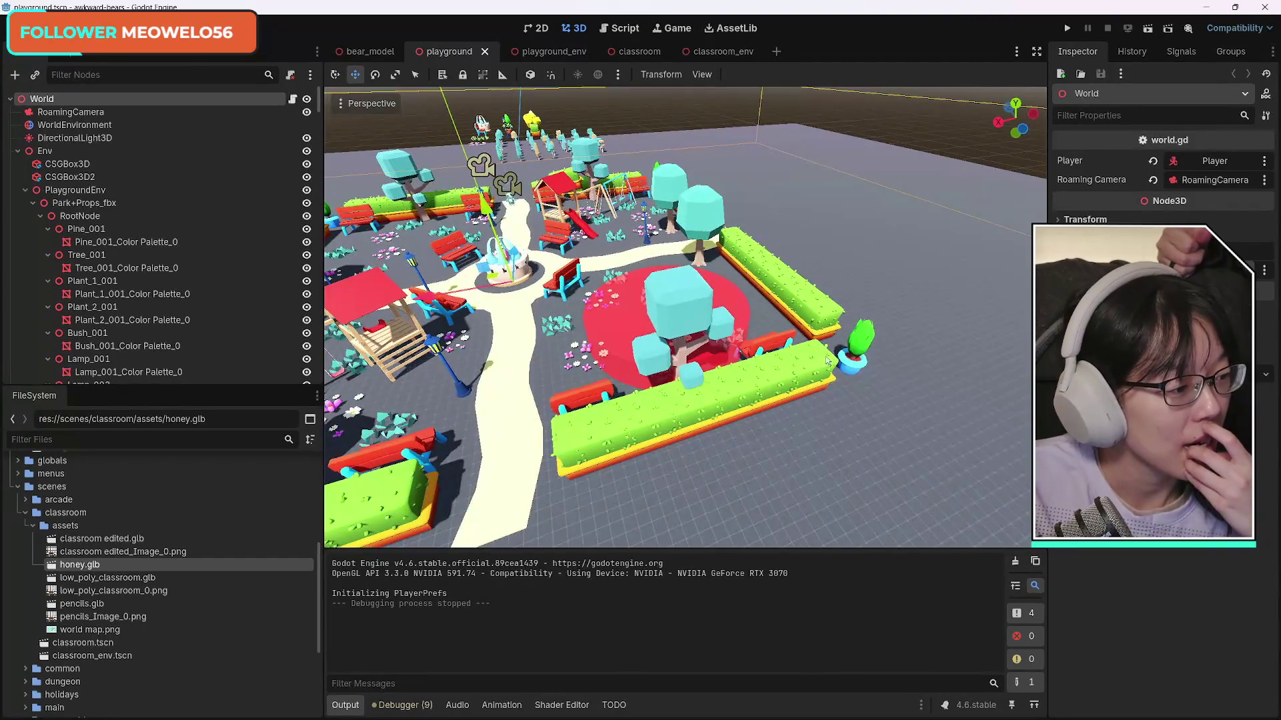
scroll(826, 368, up, 1)
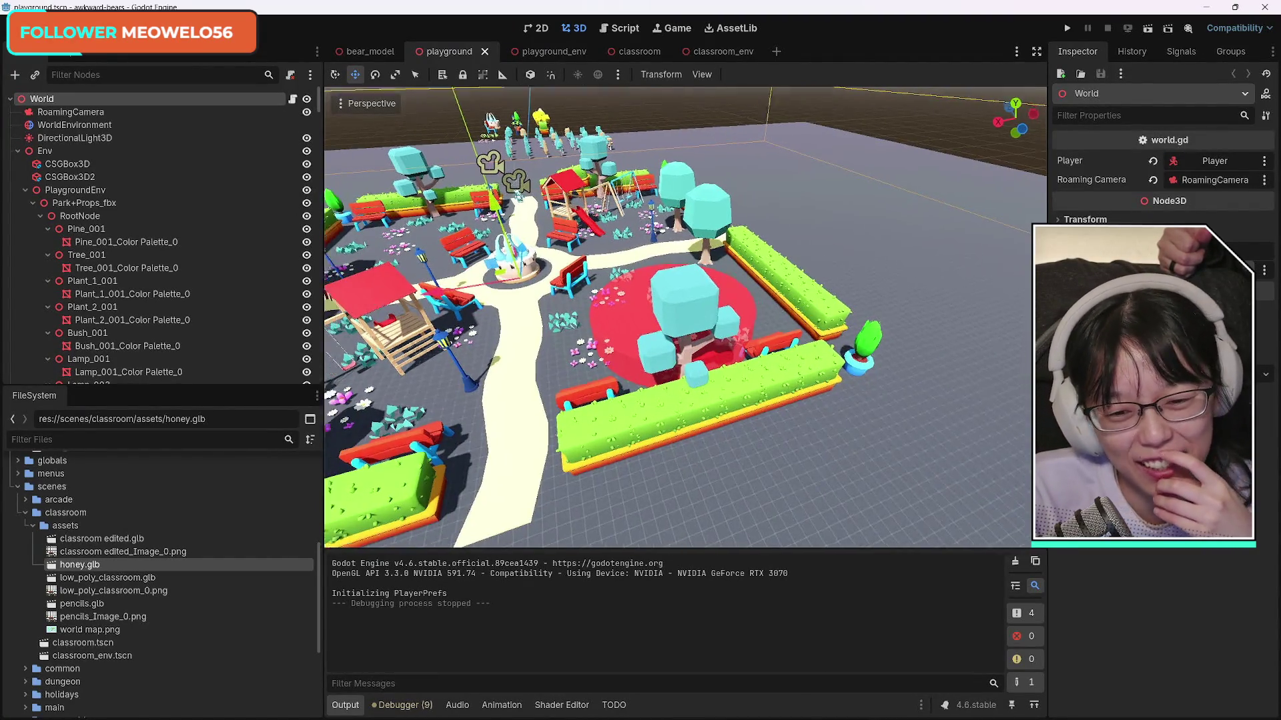
scroll(503, 460, up, 2)
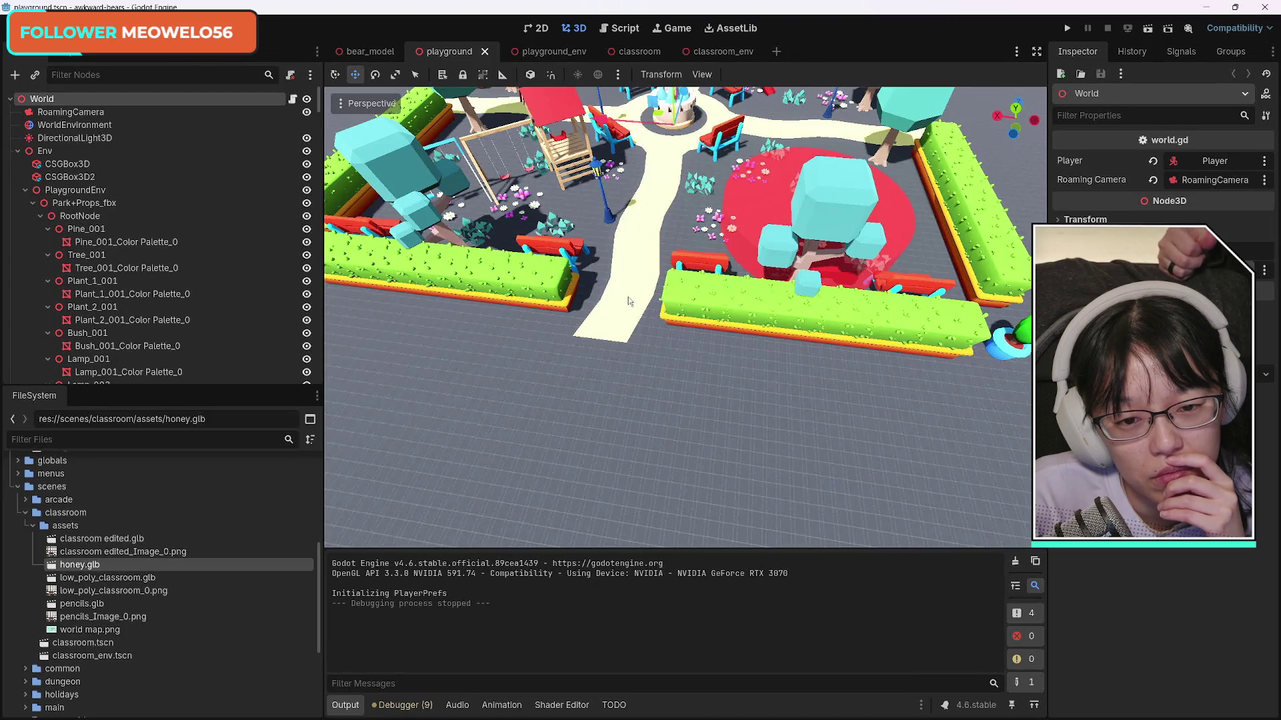
Step: Fly the editor camera across the park and launch the game with Run Project
key(s)
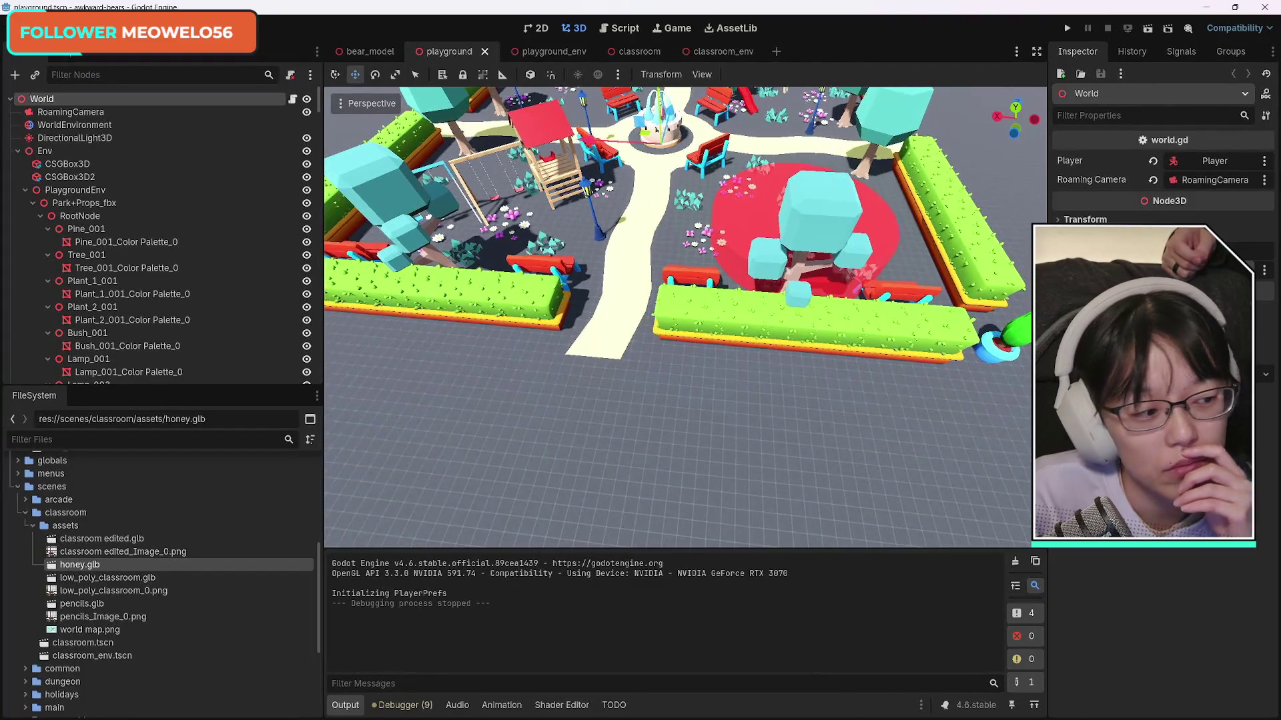
key(w)
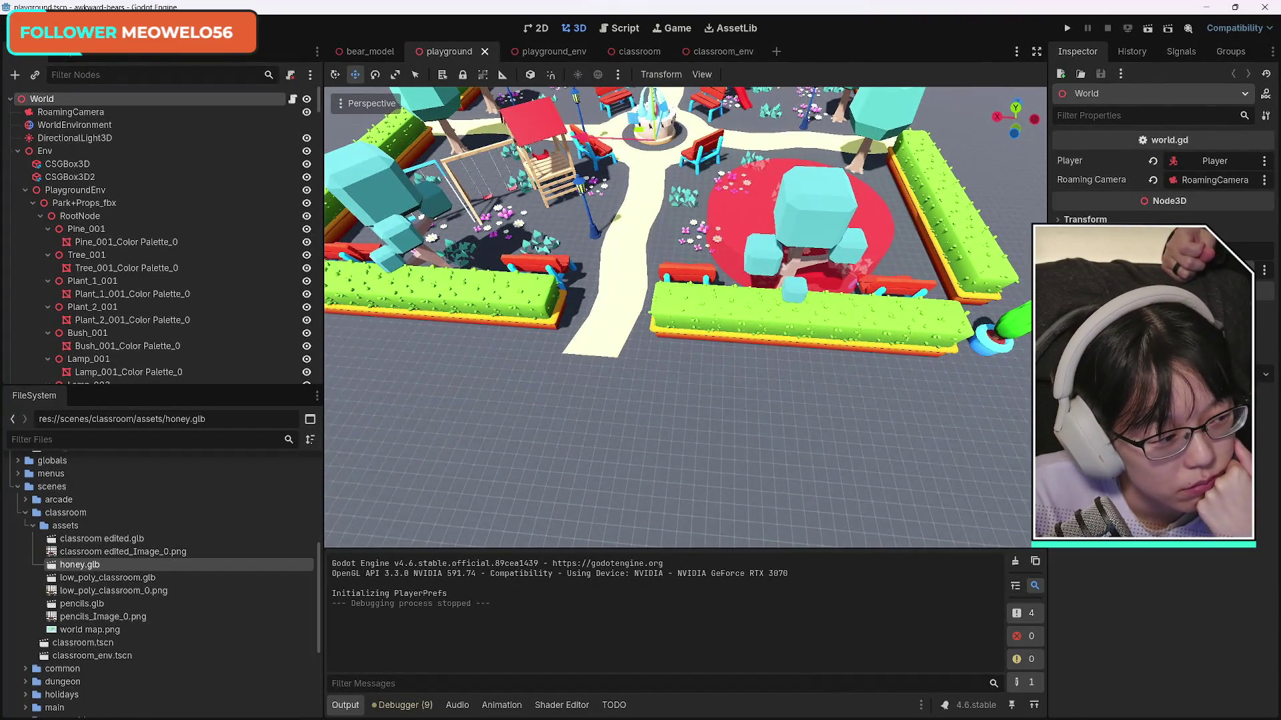
key(w)
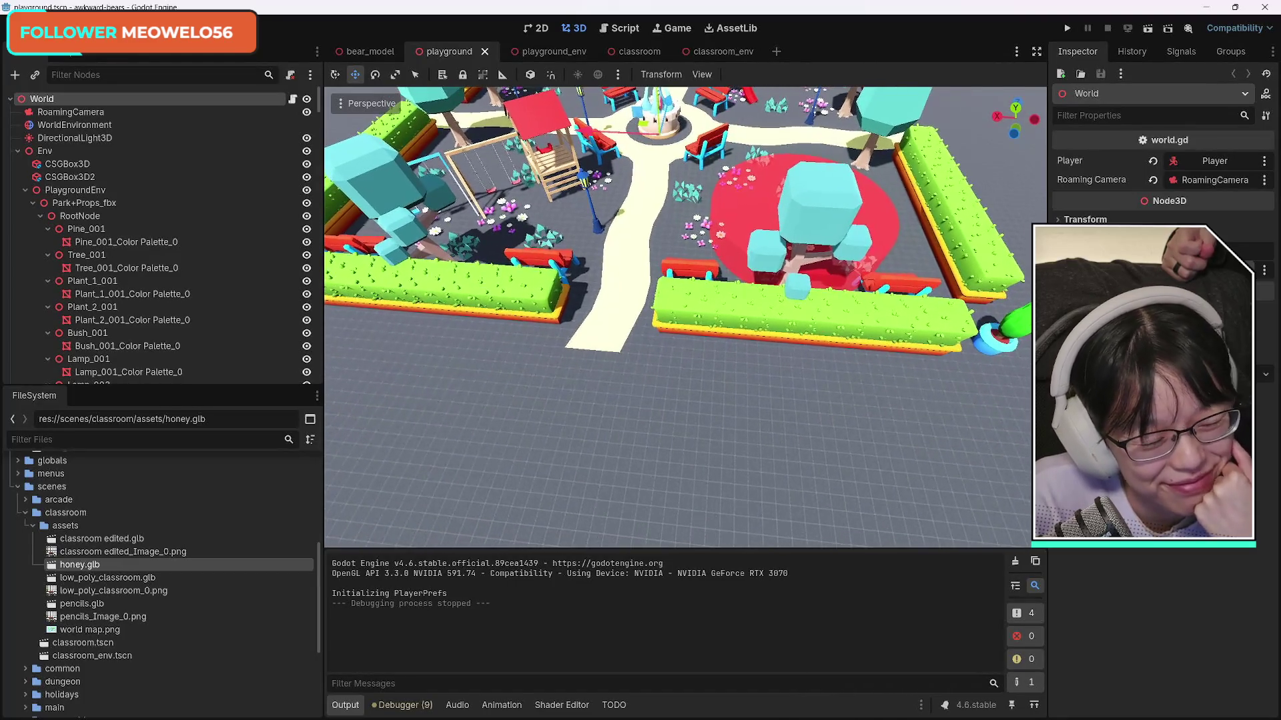
key(w)
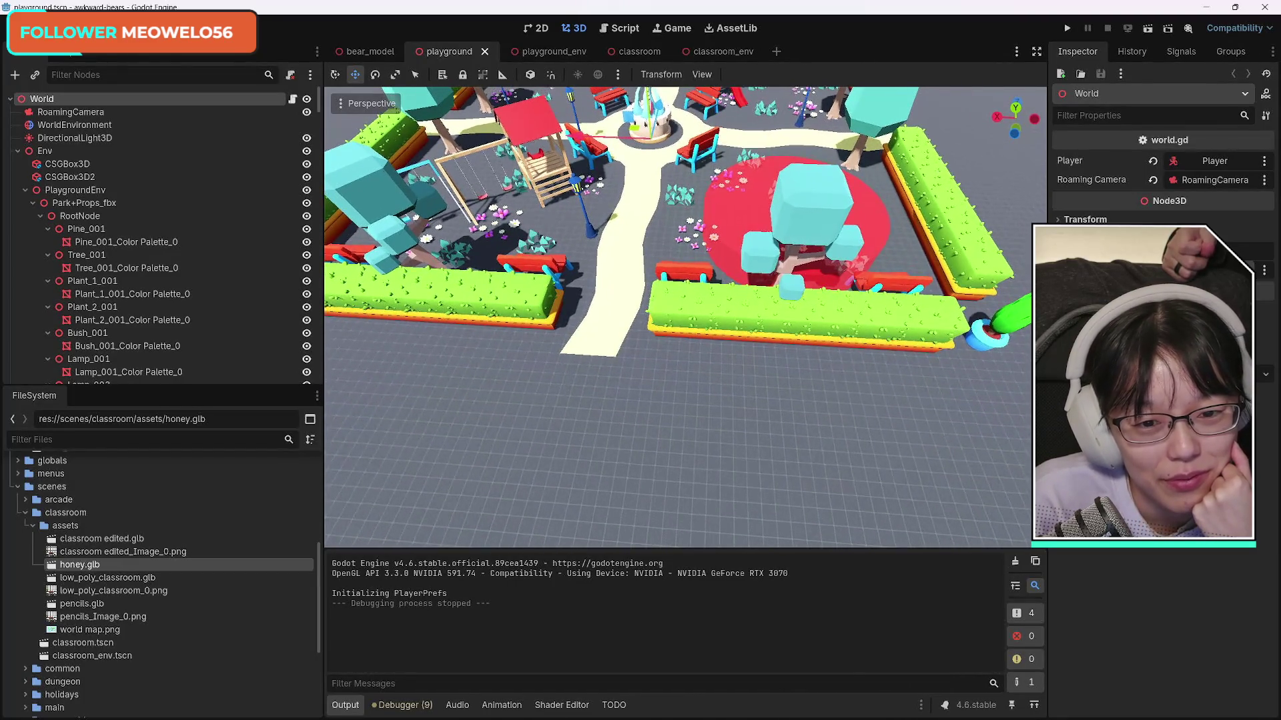
key(w)
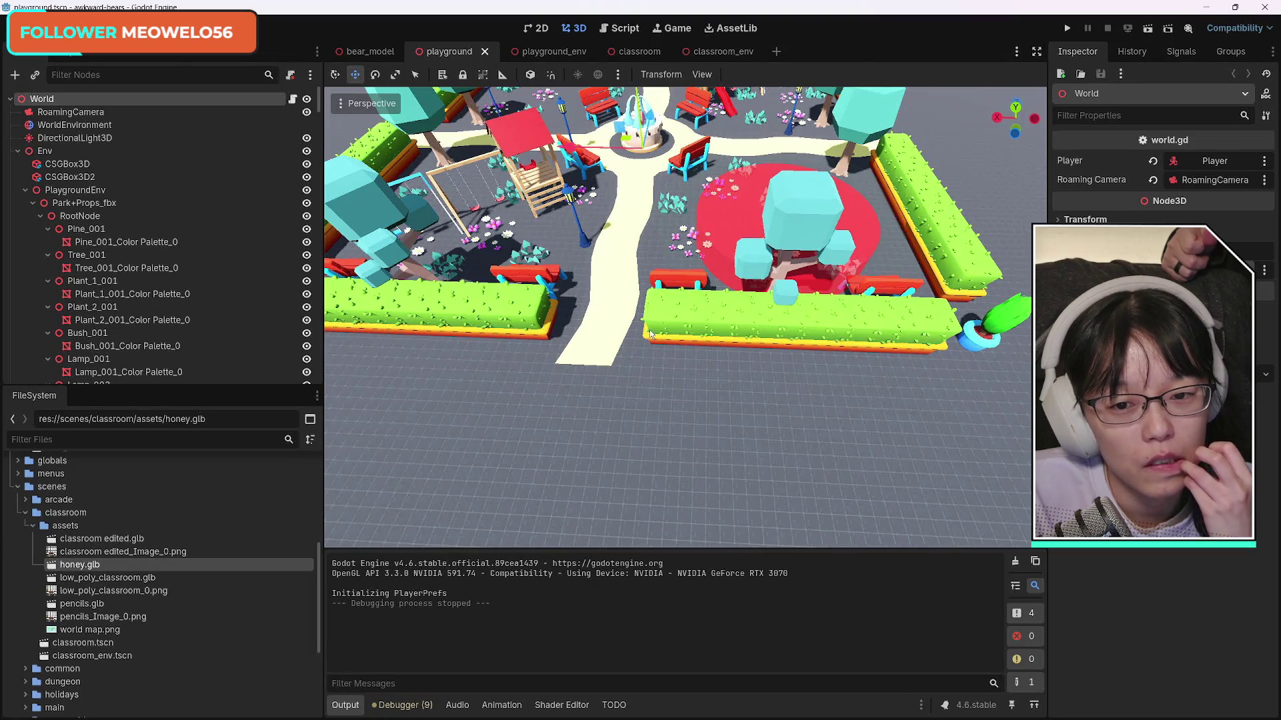
scroll(641, 399, down, 5)
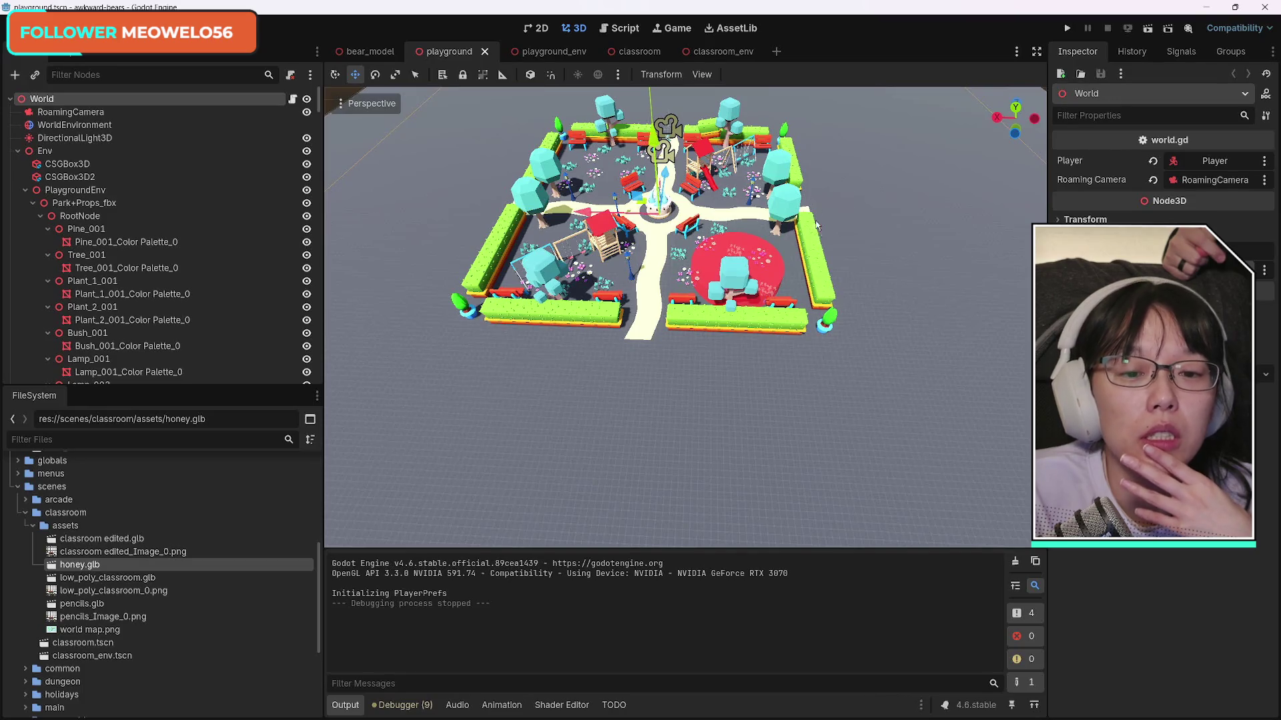
scroll(814, 260, up, 4)
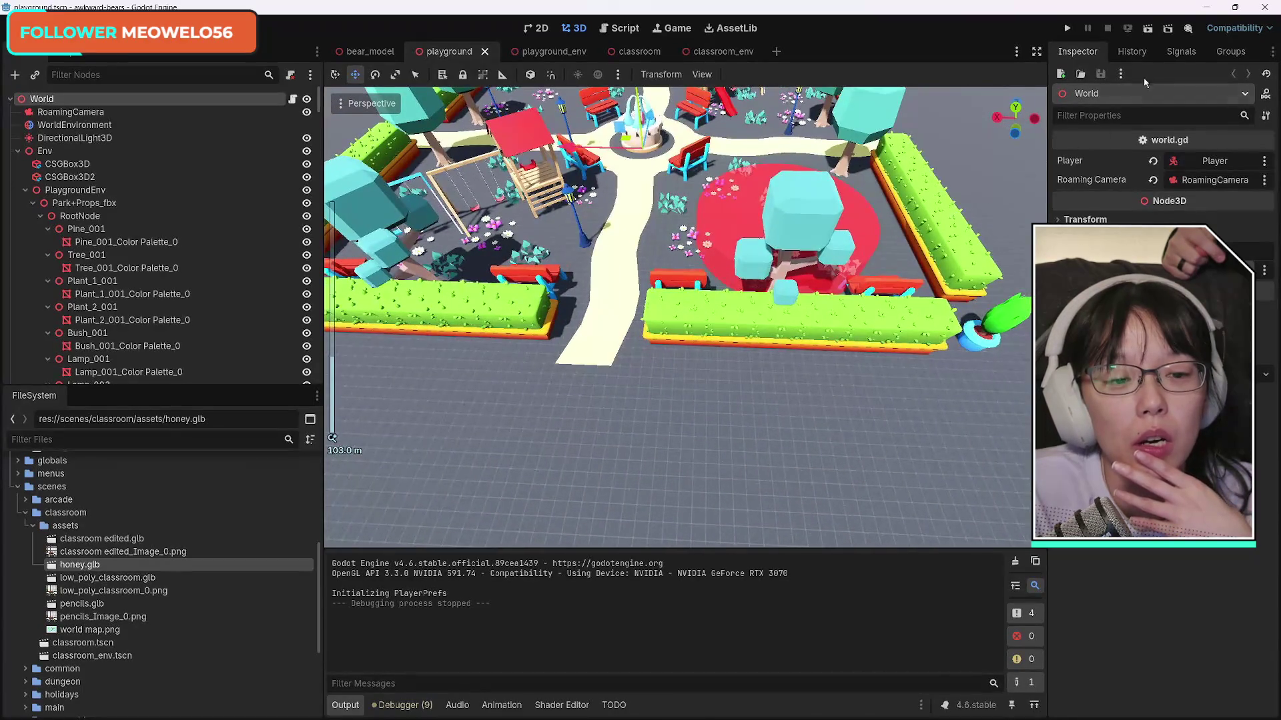
click(1147, 28)
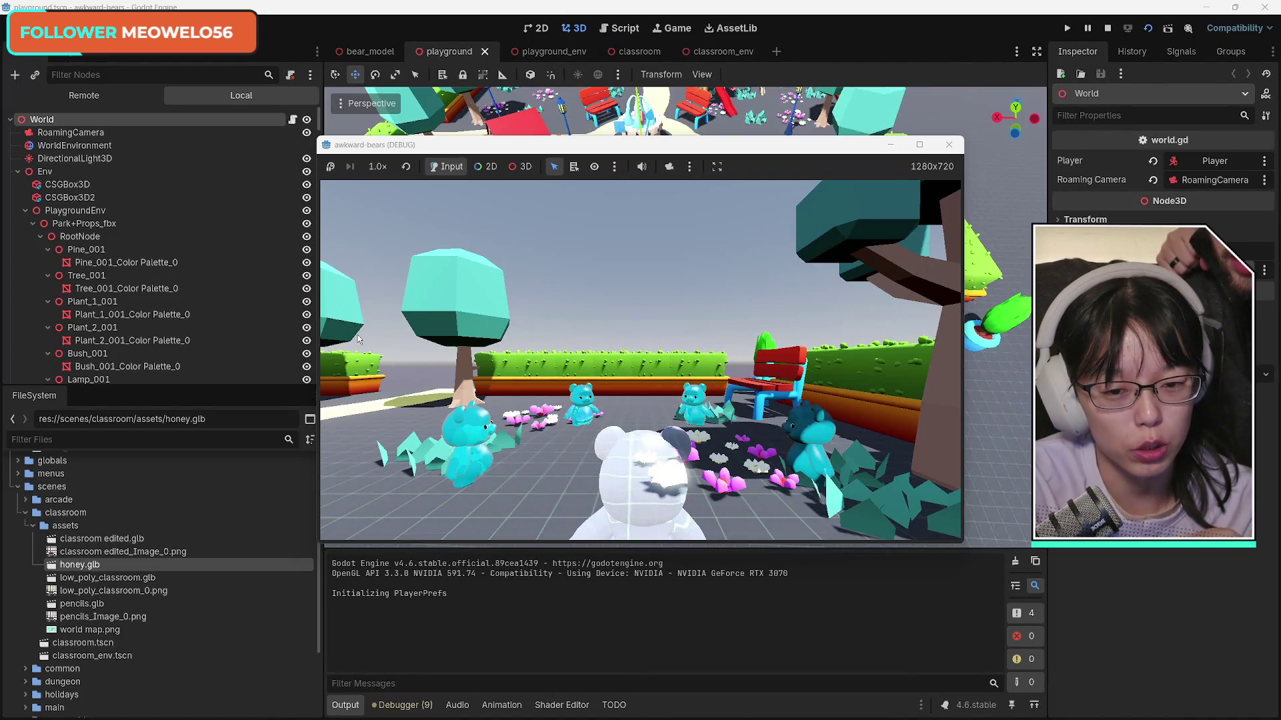
Step: Switch to the overhead camera, walk the white bear past the tree and bench, then stop the game
key(c)
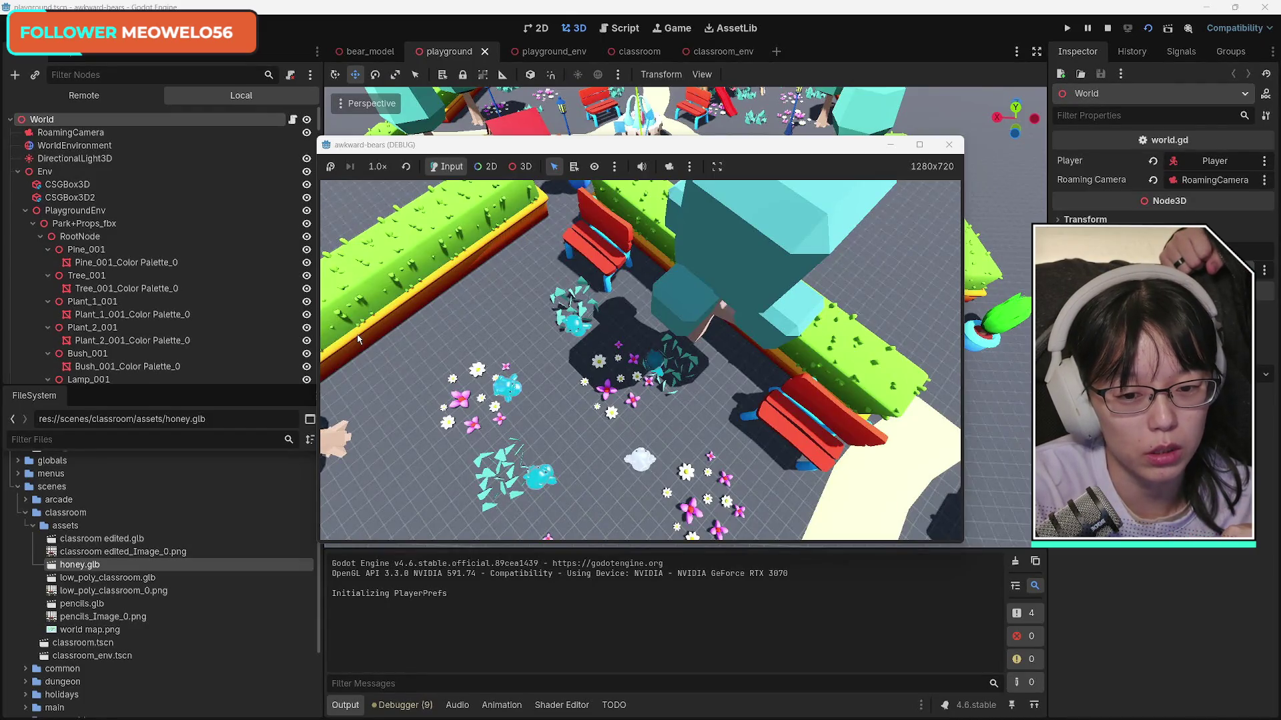
key(w)
key(s)
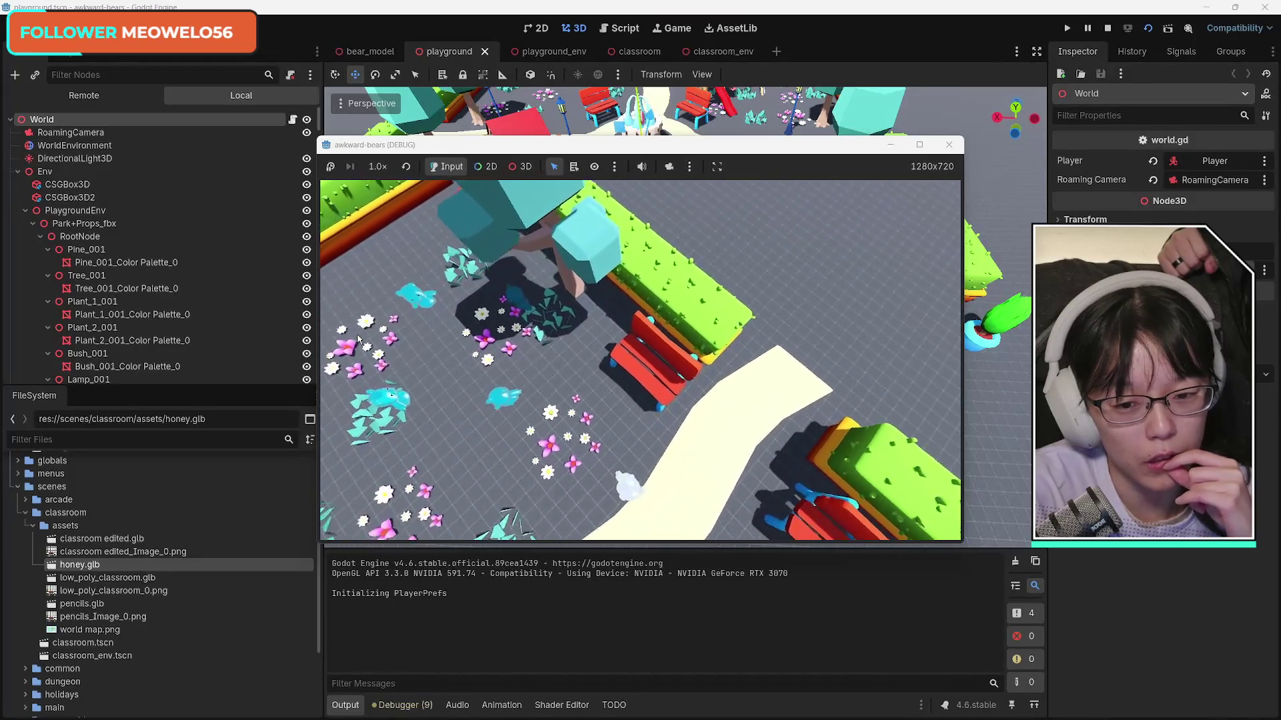
key(s)
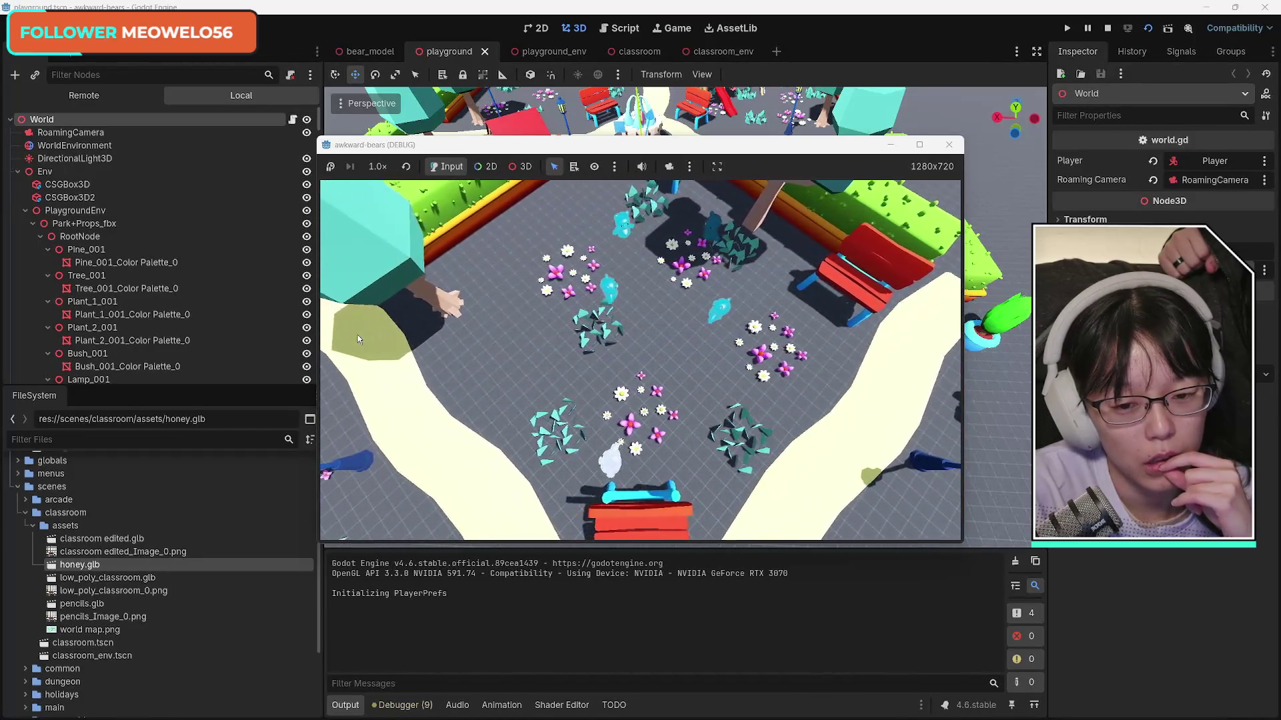
key(w)
key(d)
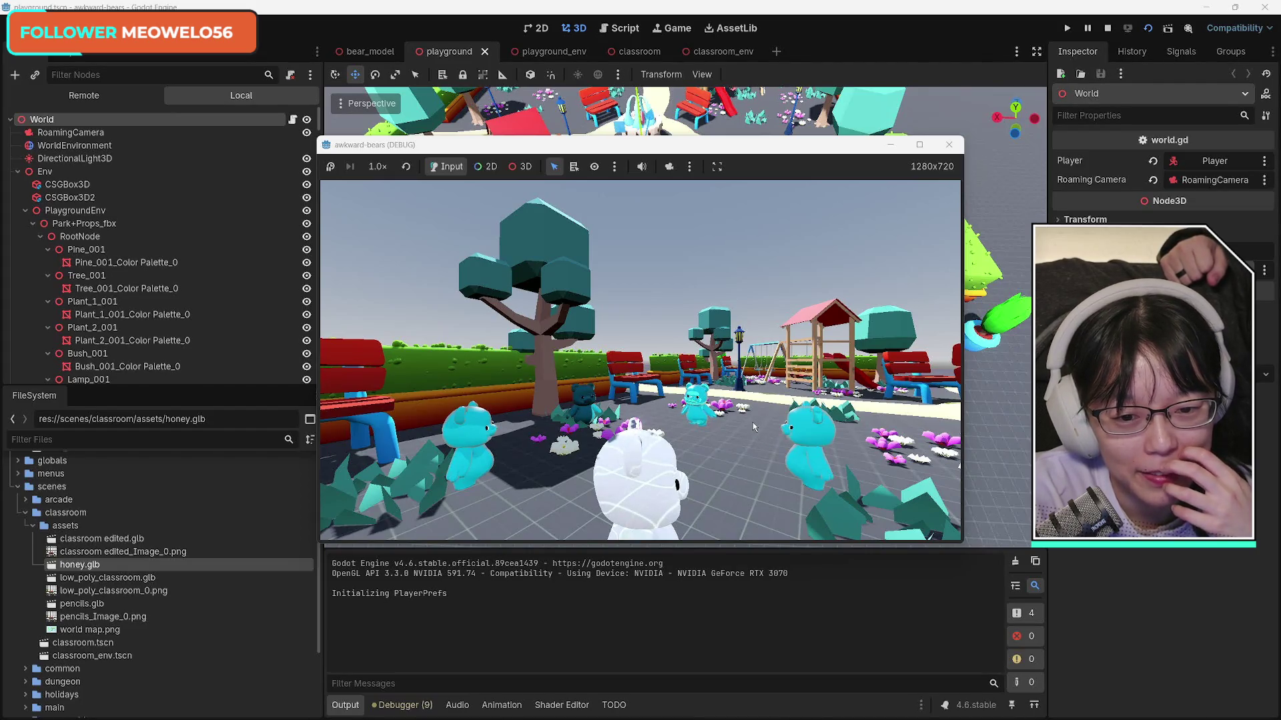
click(950, 147)
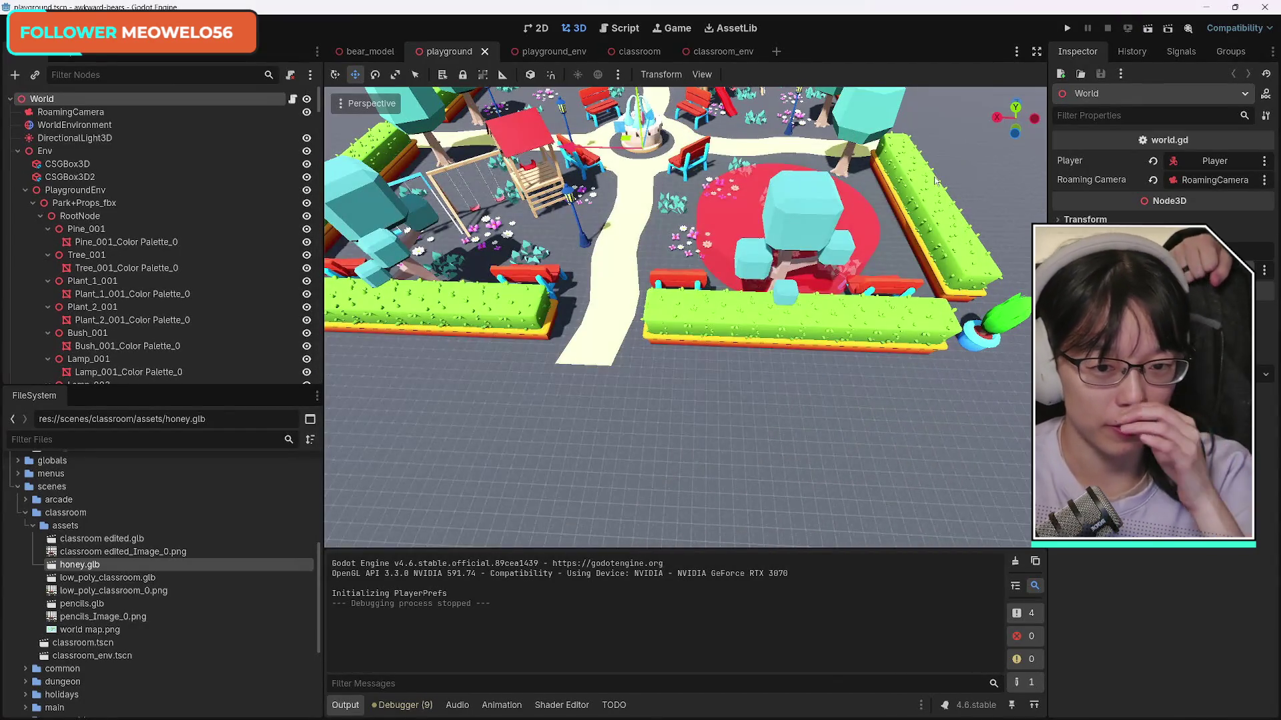
Step: Delete the stray plant Plant_1_002_Color Palette_0 and one more stray plant node
click(1016, 319)
scroll(1016, 319, down, 5)
scroll(685, 317, up, 5)
scroll(685, 317, down, 5)
drag(685, 317, 799, 453)
key(Delete)
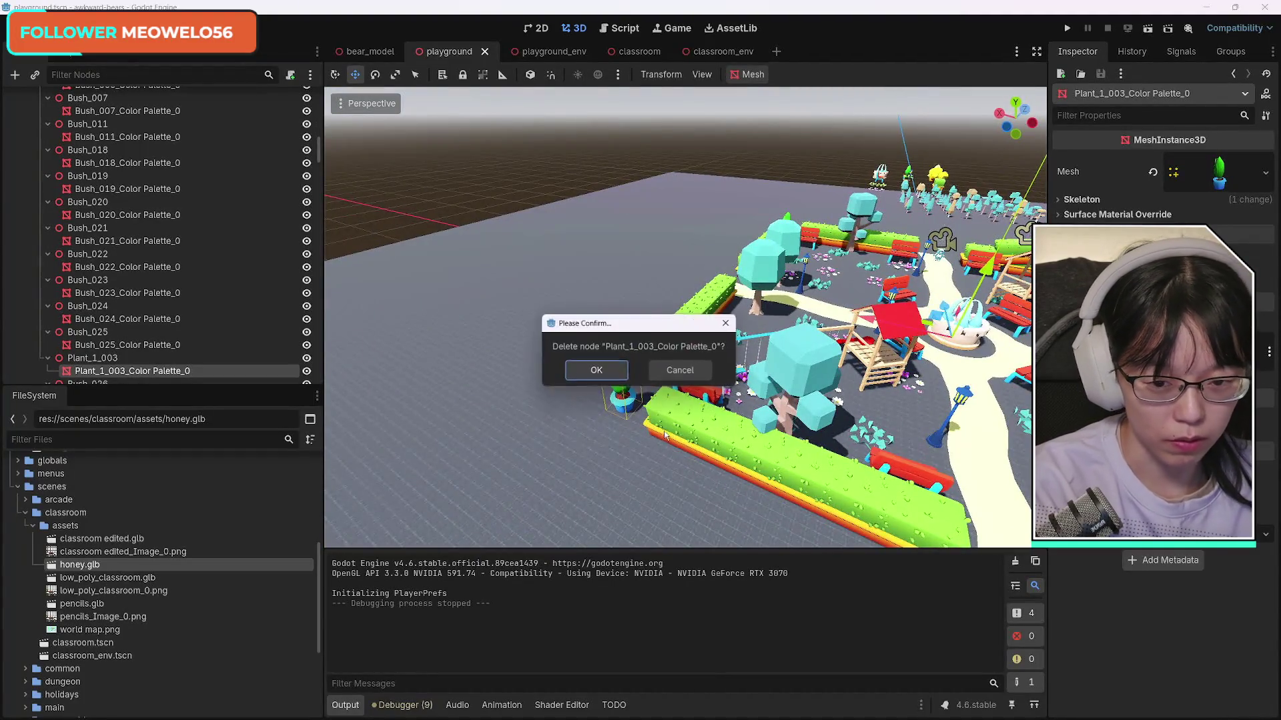
key(Return)
drag(786, 465, 807, 403)
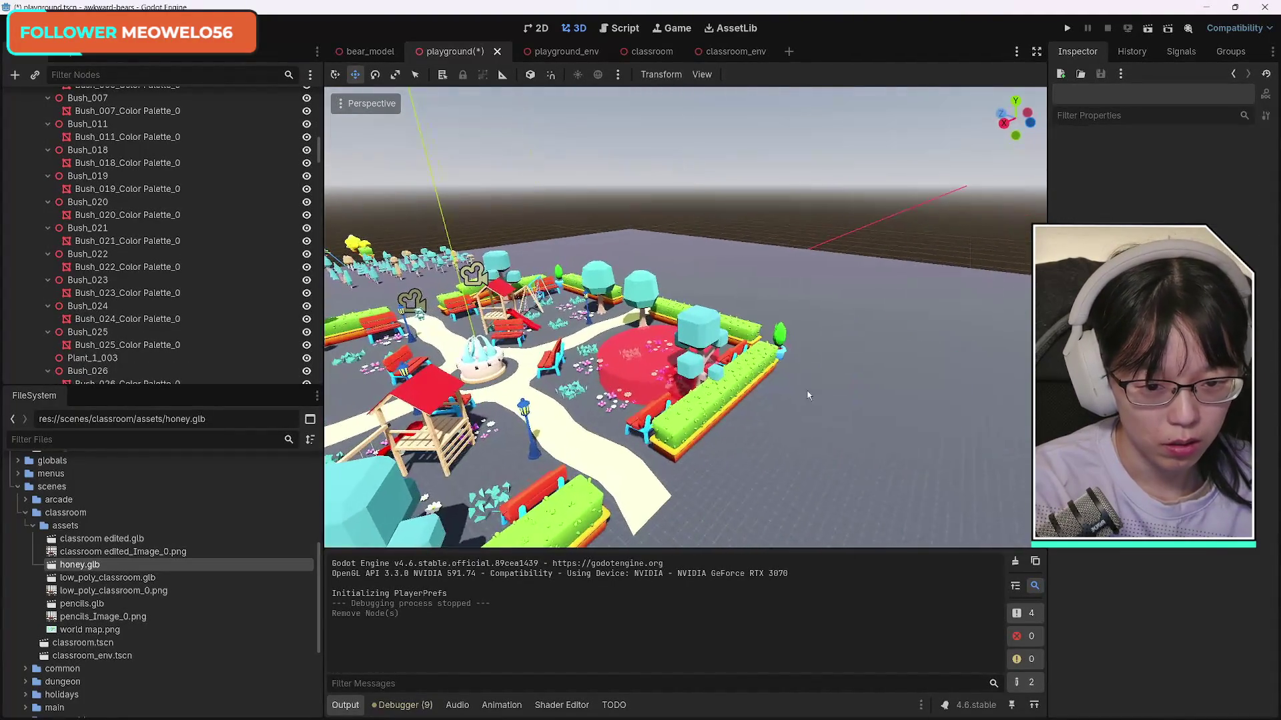
click(780, 335)
key(Delete)
key(Return)
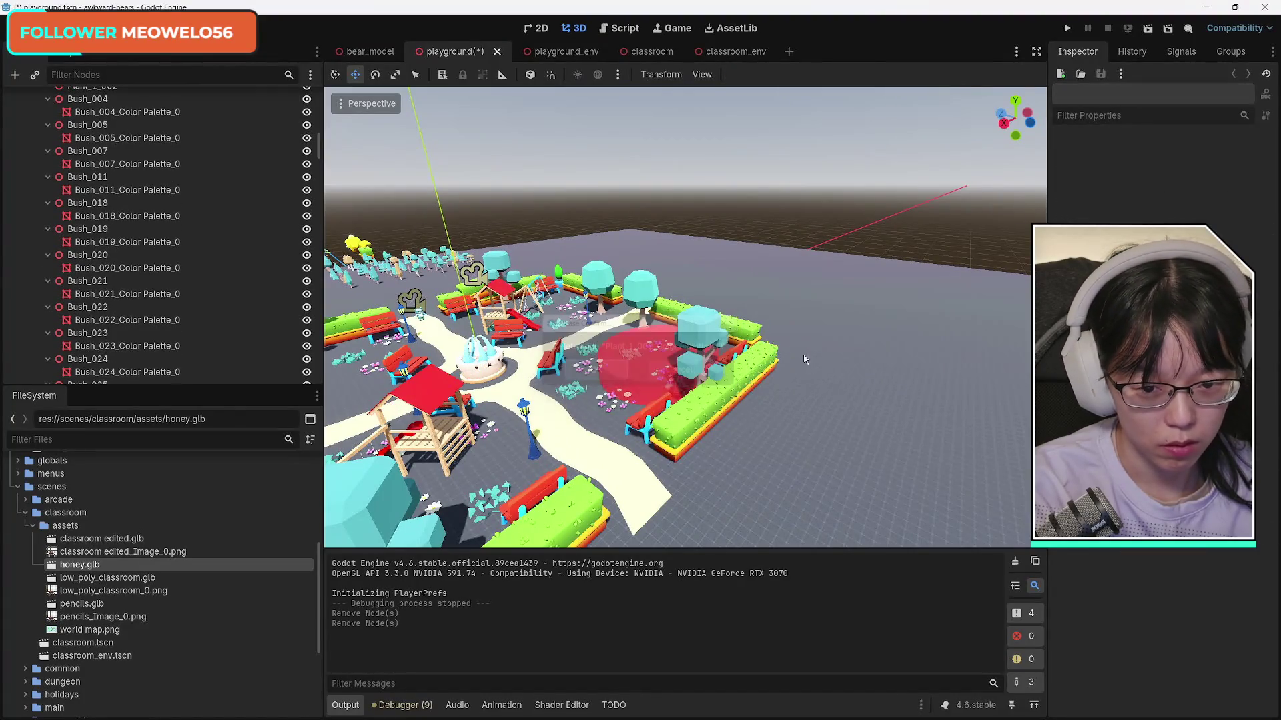
Step: Delete plants Plant_1_005_Color Palette_0 and Plant_1_004_Color Palette_0, then save the scene
drag(783, 343, 787, 314)
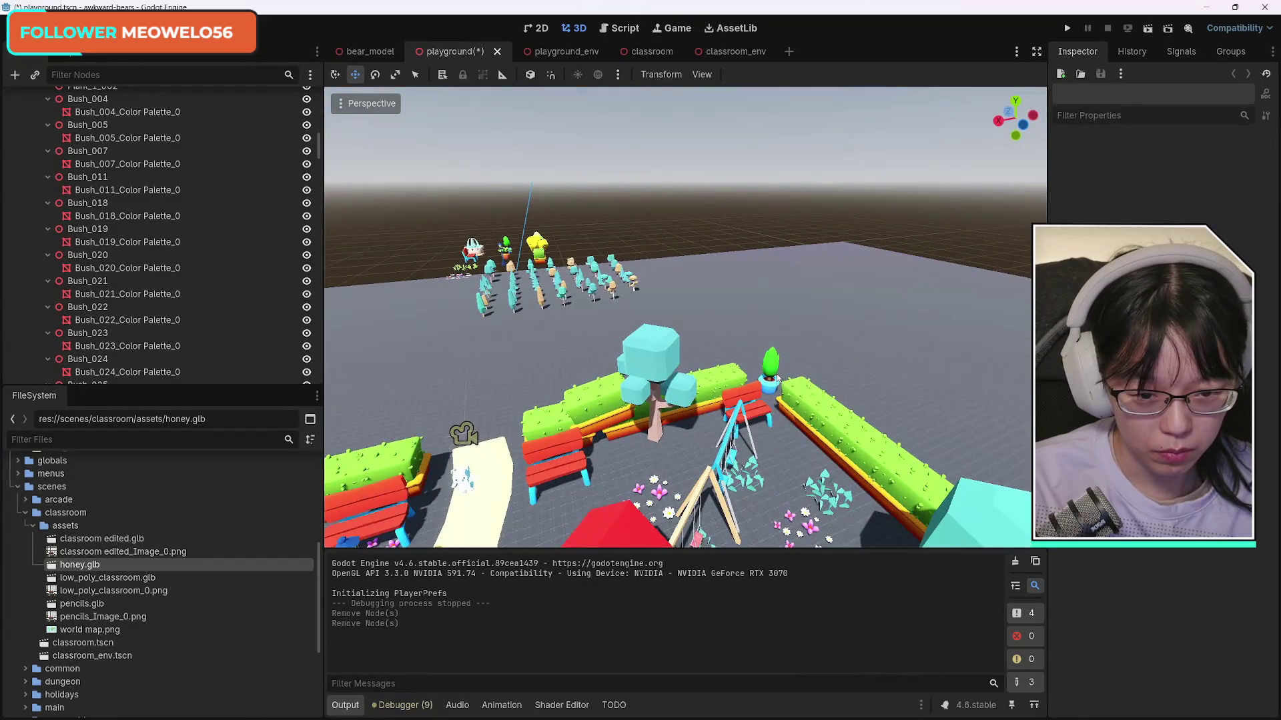
click(774, 372)
key(Delete)
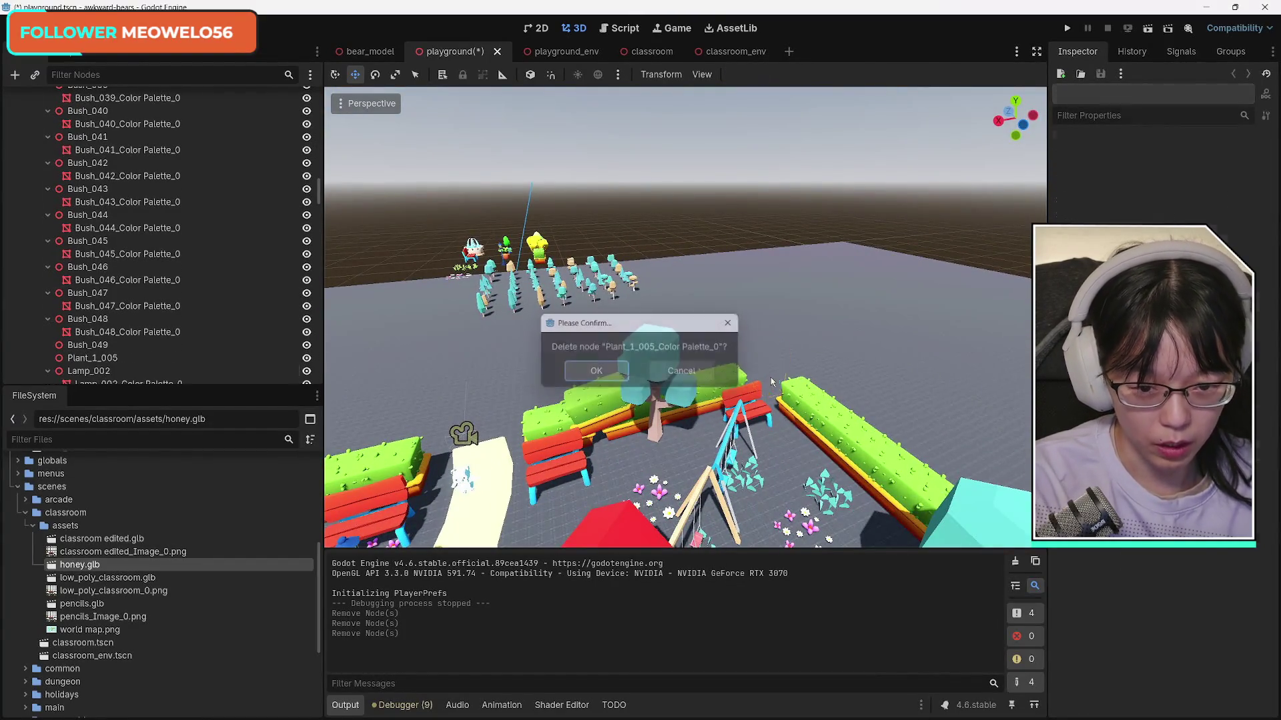
key(Return)
click(685, 382)
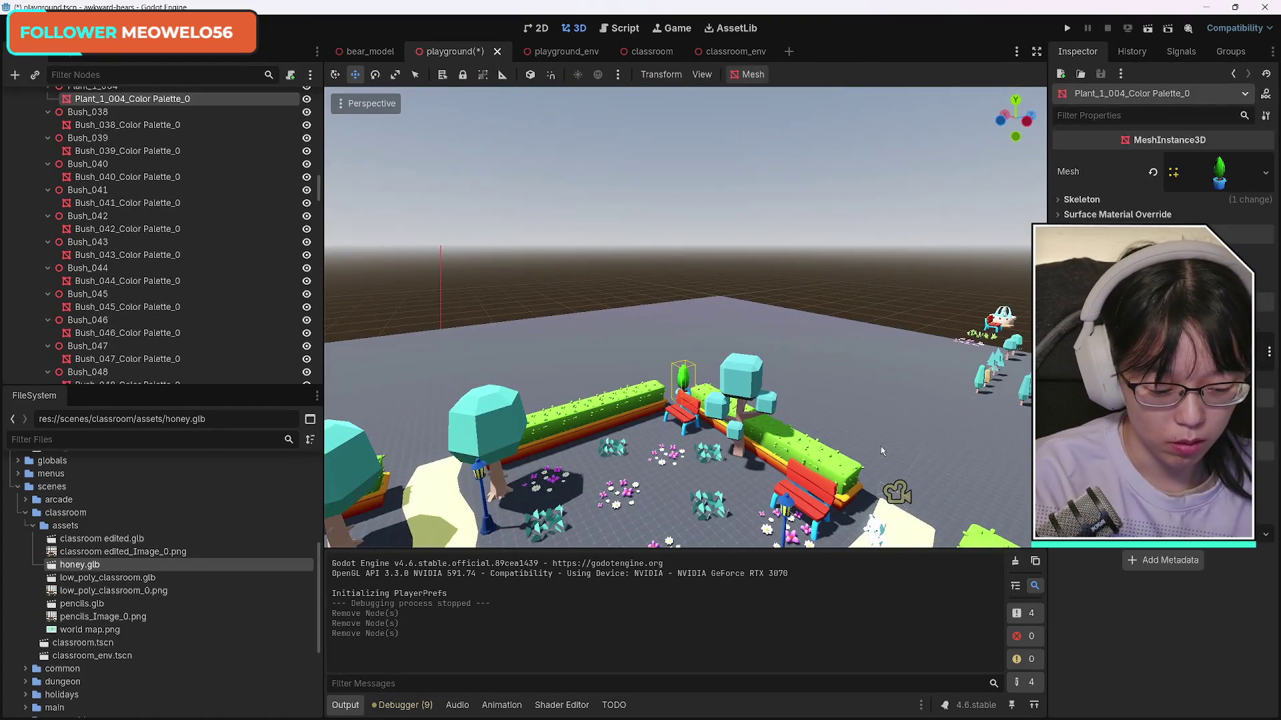
key(Delete)
key(Return)
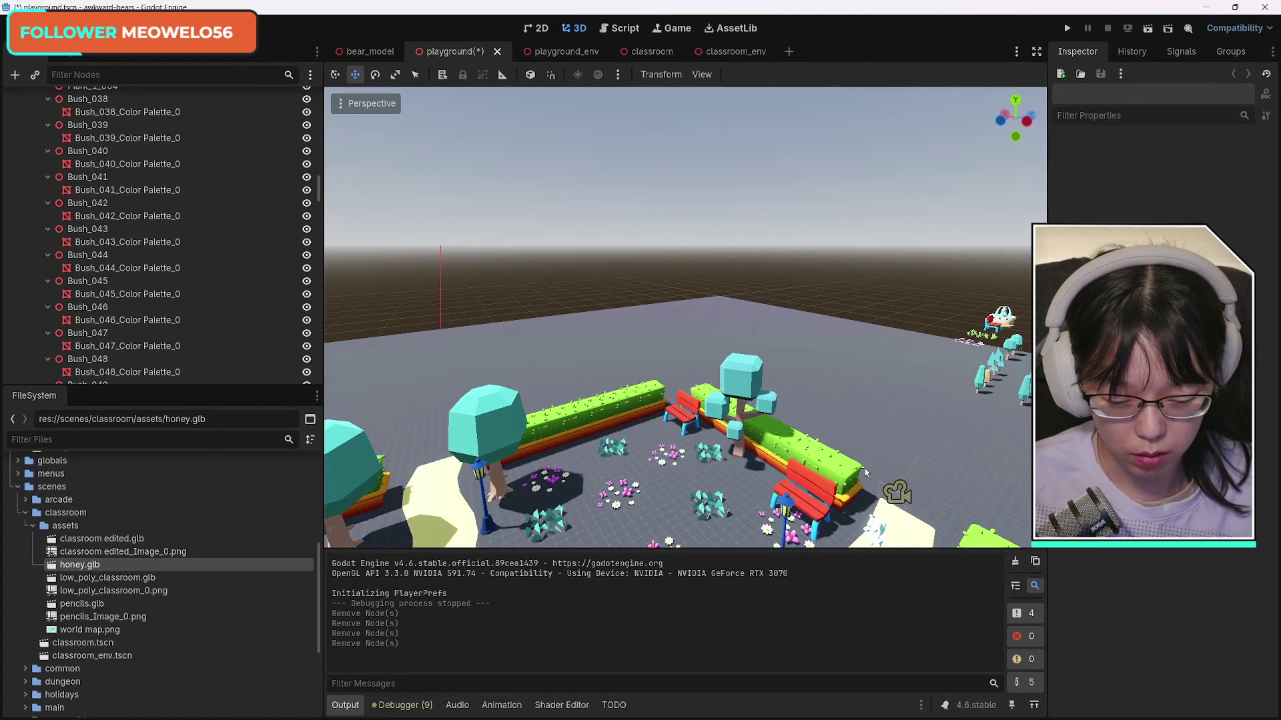
key(ctrl+s)
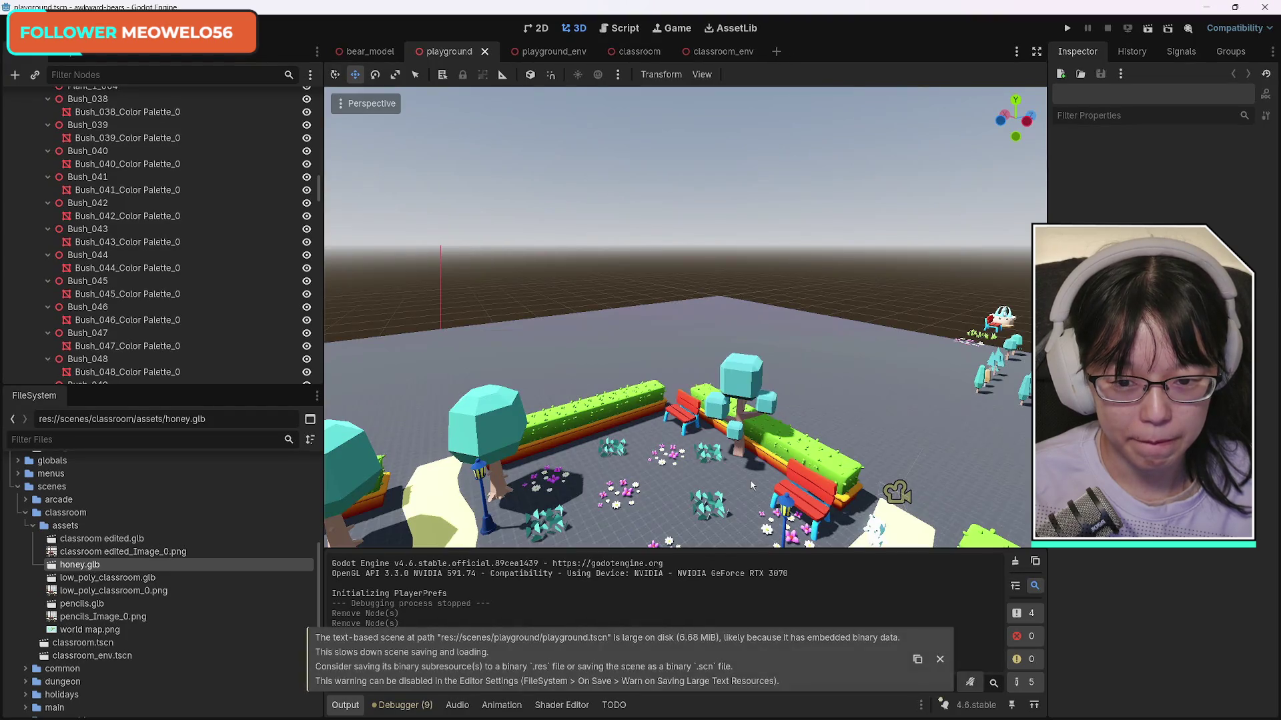
Step: Orbit and zoom the 3D view to review the whole cleaned-up park
mouse_move(750, 481)
mouse_down()
mouse_move(961, 400)
mouse_move(907, 353)
mouse_up()
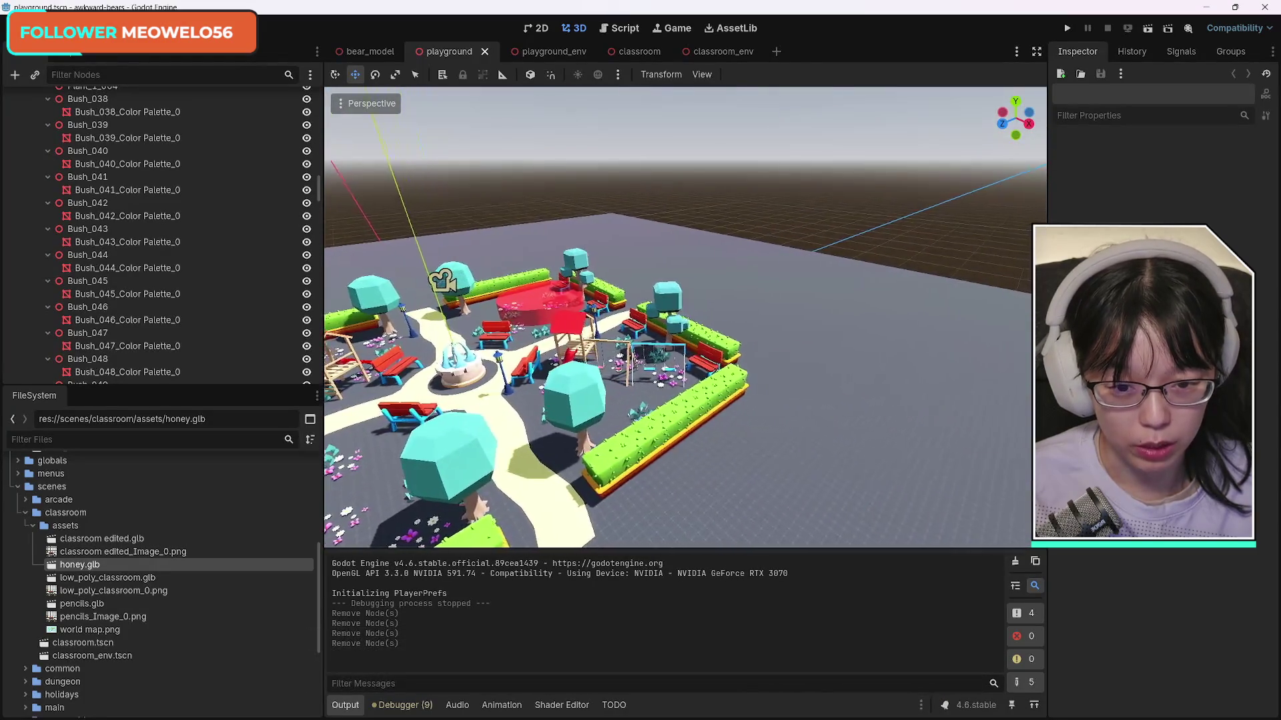
scroll(685, 317, up, 5)
drag(685, 317, 594, 307)
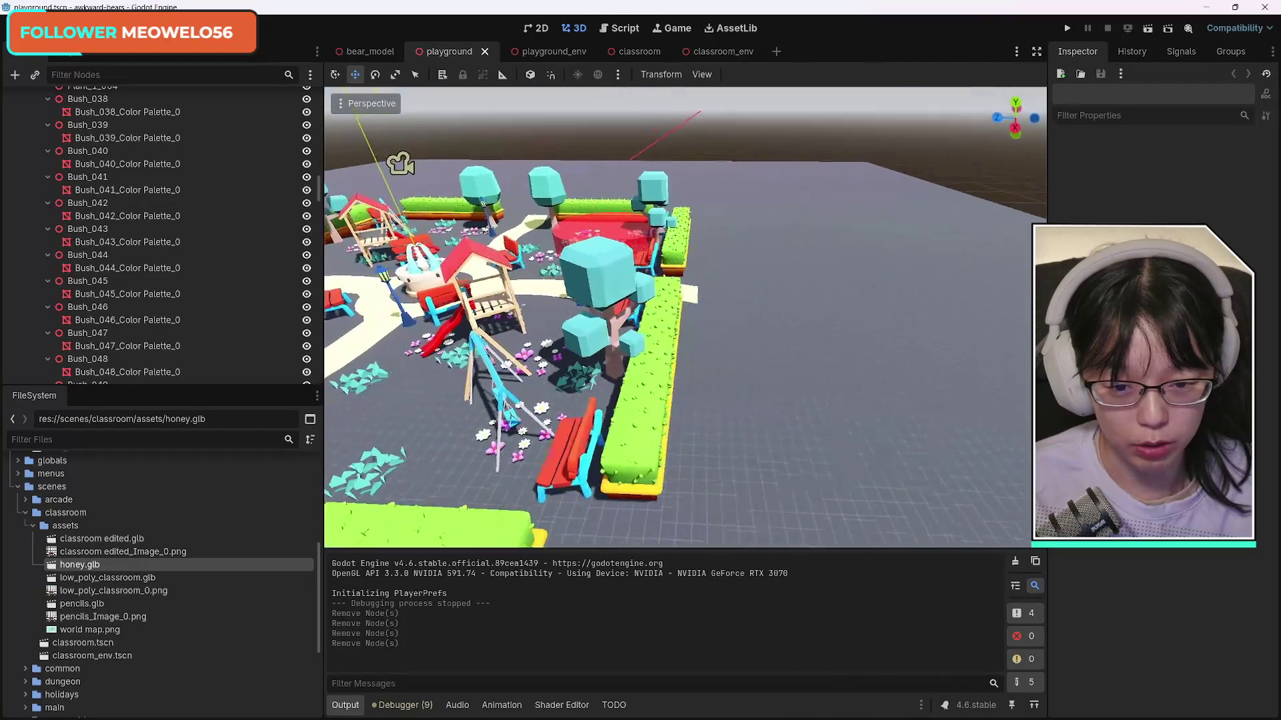
scroll(685, 316, up, 5)
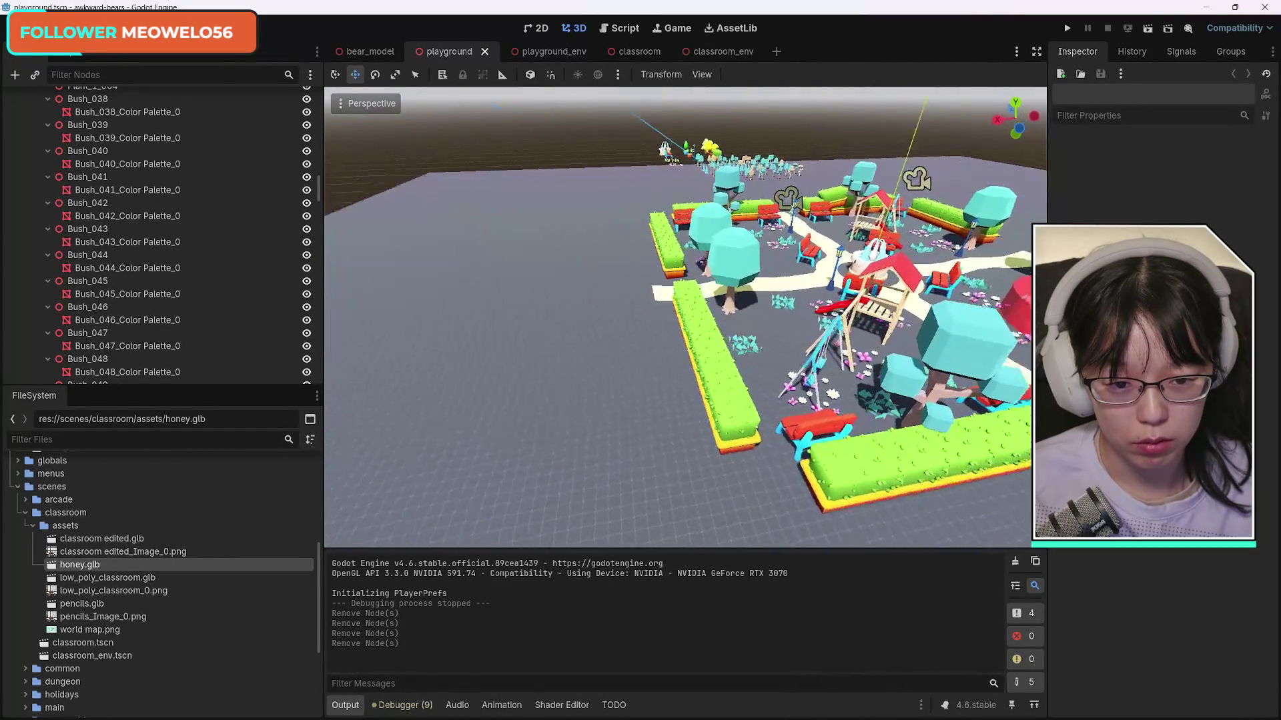
drag(685, 317, 424, 296)
drag(721, 387, 762, 485)
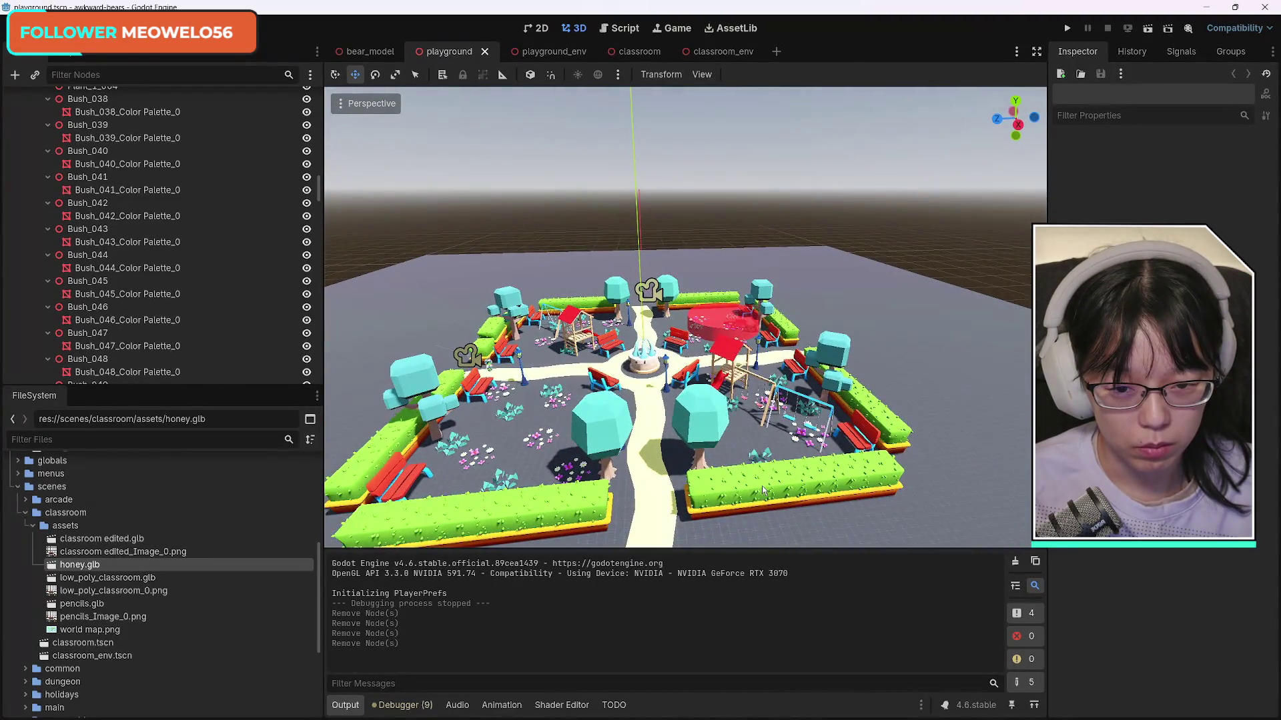
Step: Save the playground scene with Ctrl+S and again via Scene > Save Scene
key(ctrl+s)
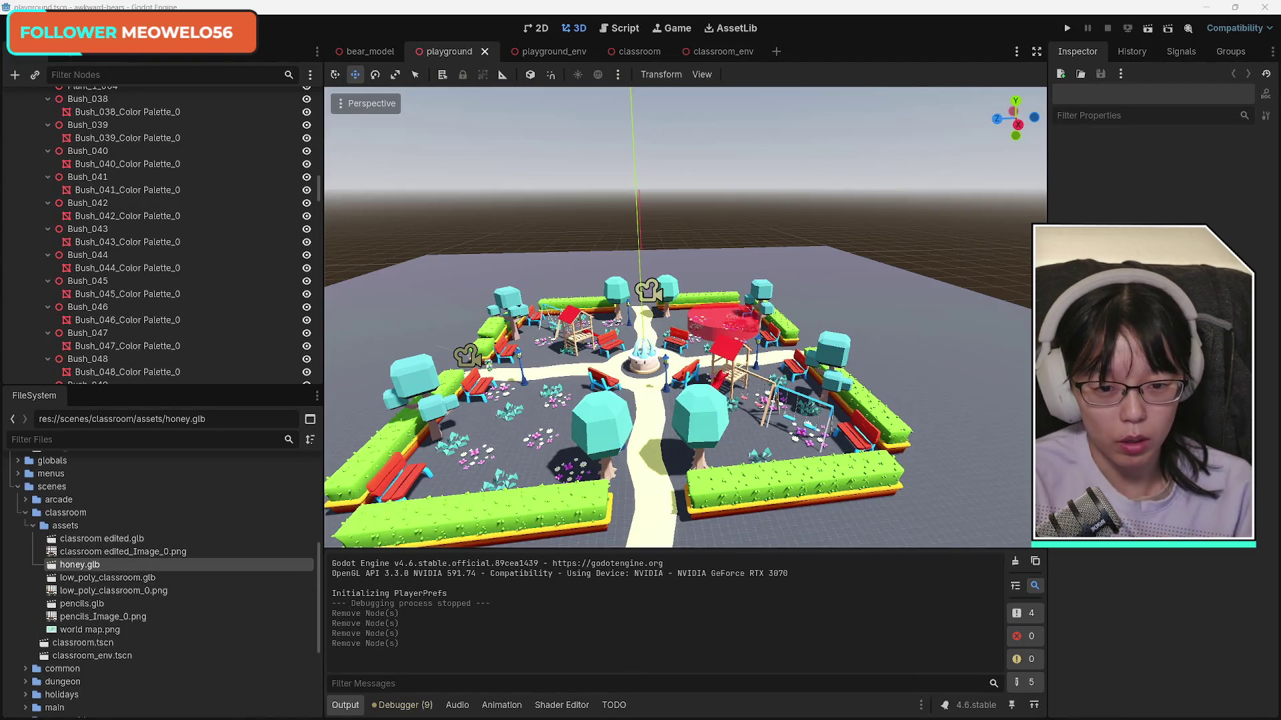
click(20, 27)
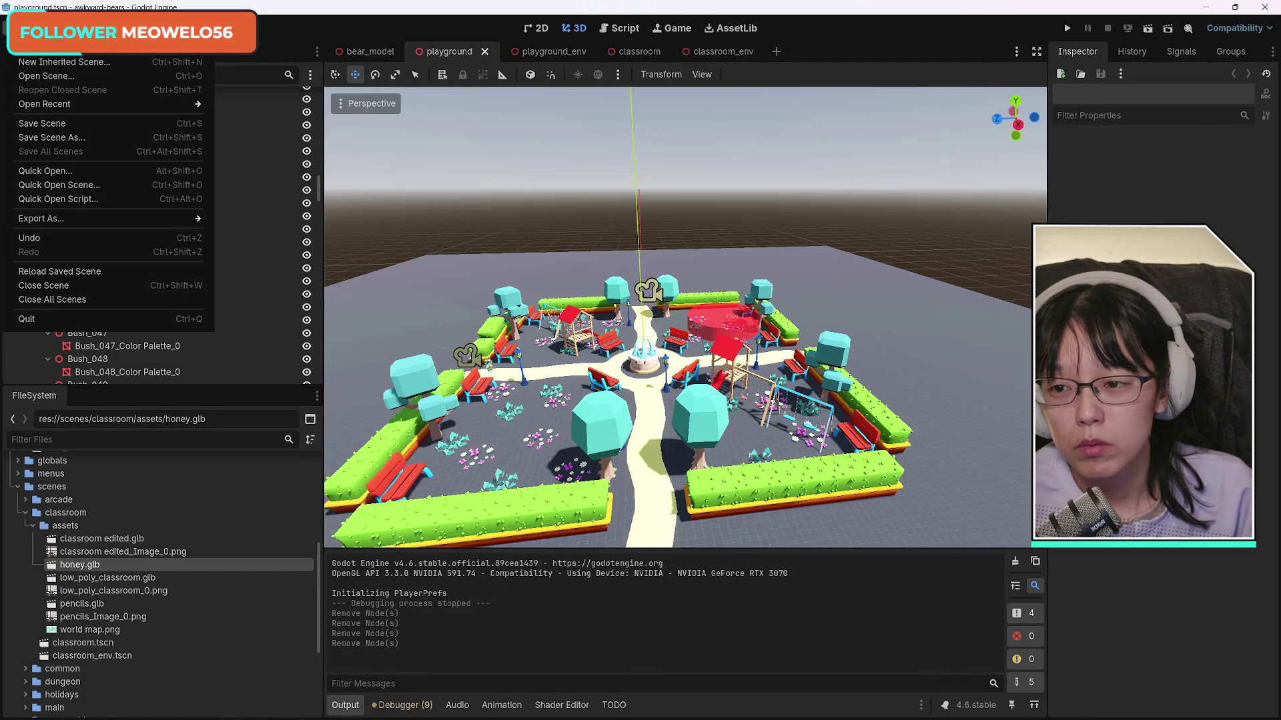
click(42, 123)
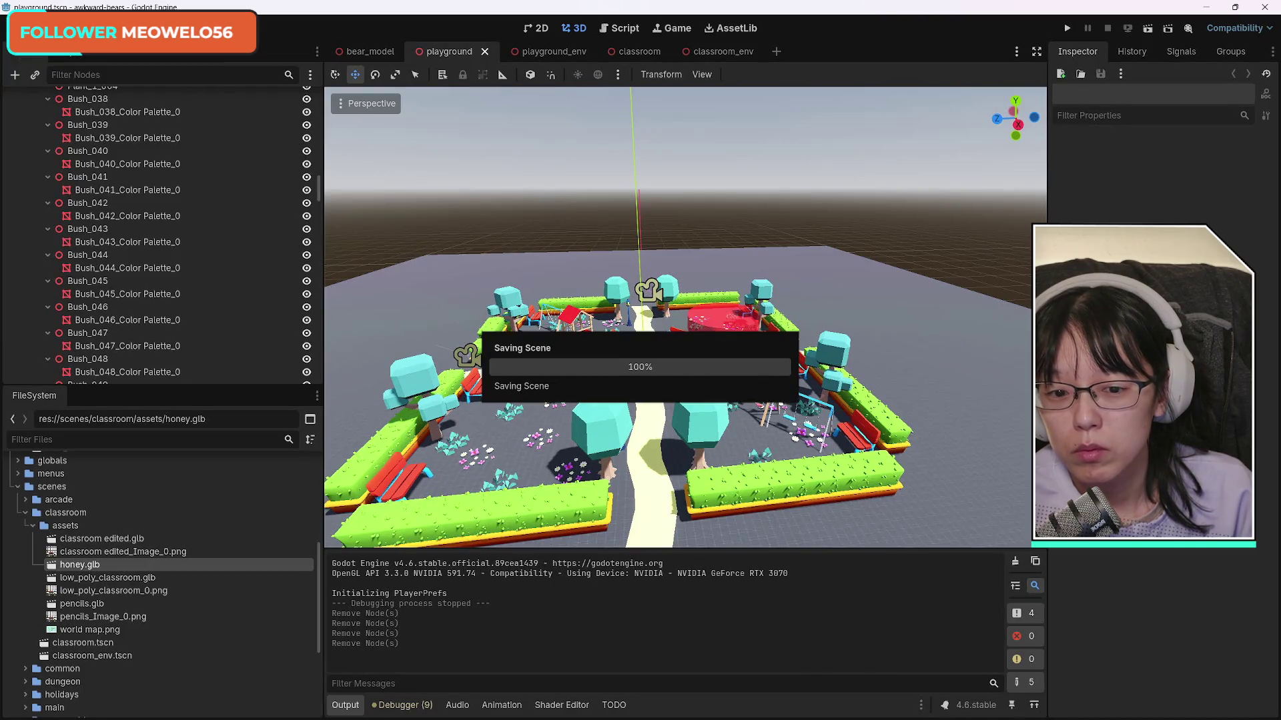